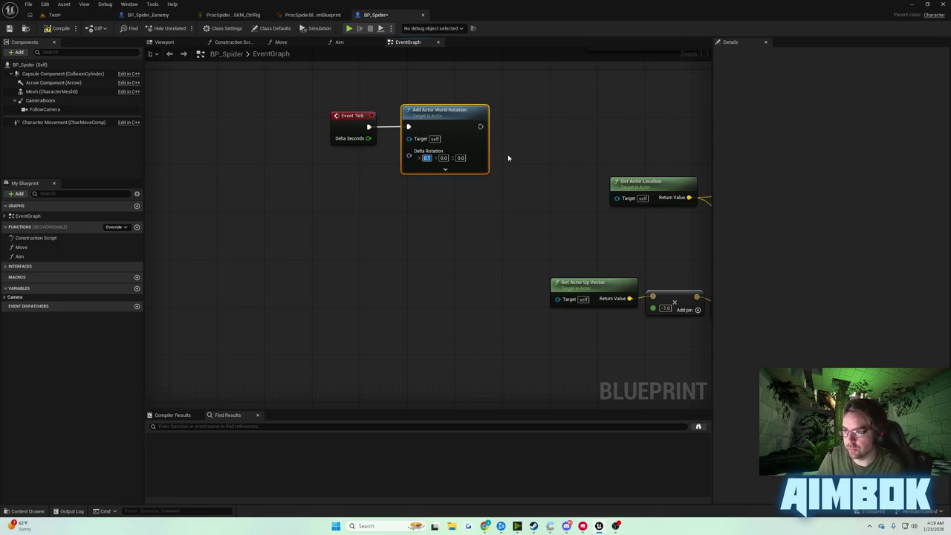
Step: Run a quick play test of the Test level, then select BP_Spider_Eenemy and view it from above
{"action": "left_click", "coordinate": [78, 18]}
{"action": "left_click", "coordinate": [184, 28]}
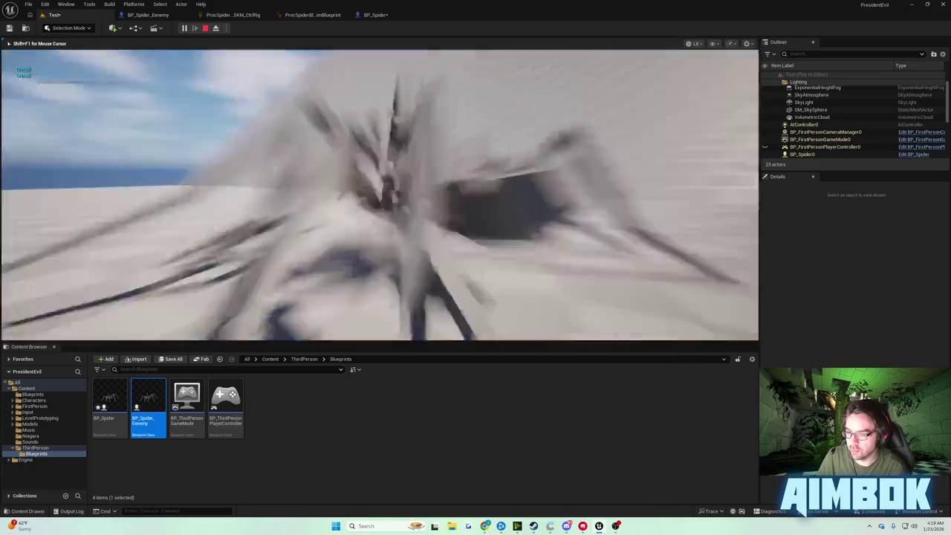
{"action": "key", "text": "Escape"}
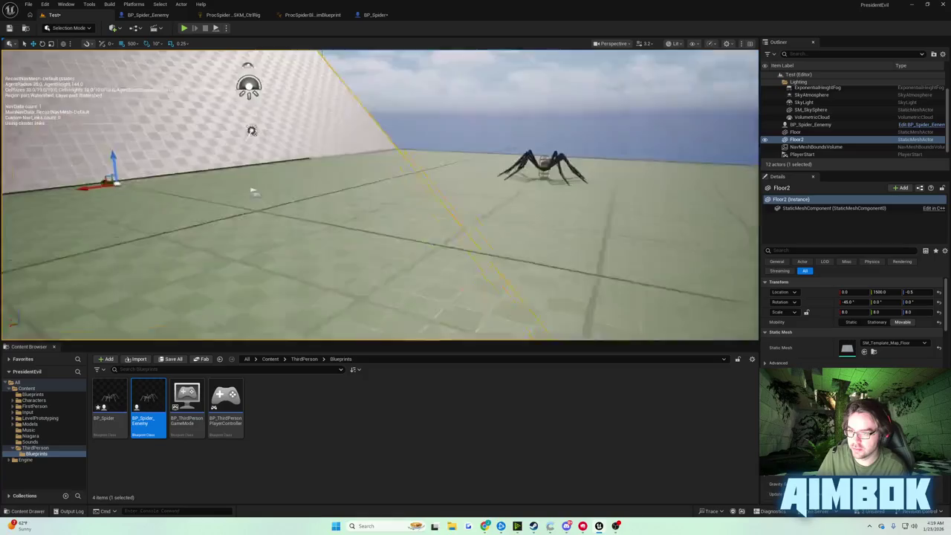
{"action": "left_click", "coordinate": [430, 168]}
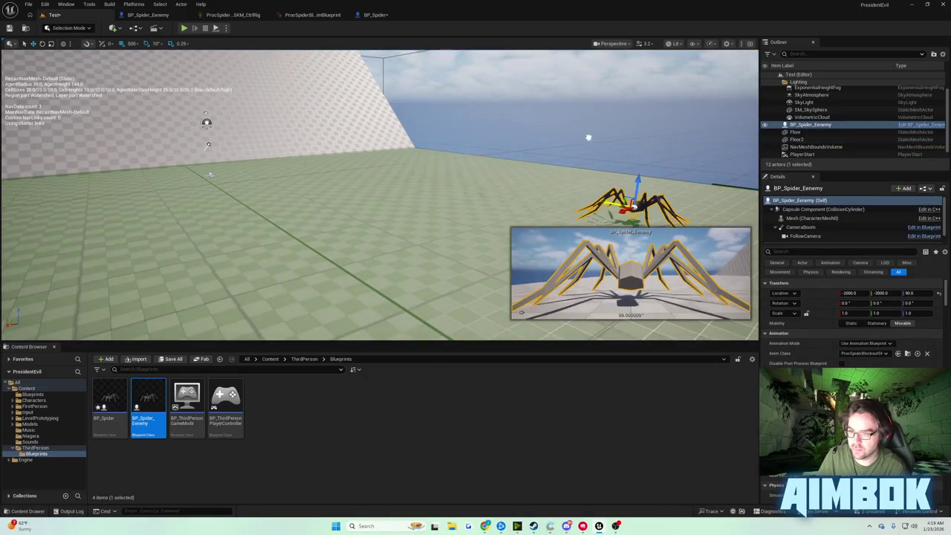
{"action": "mouse_move", "coordinate": [208, 144]}
{"action": "left_mouse_down"}
{"action": "mouse_move", "coordinate": [410, 124]}
{"action": "mouse_move", "coordinate": [350, 123]}
{"action": "mouse_move", "coordinate": [248, 148]}
{"action": "mouse_move", "coordinate": [277, 151]}
{"action": "mouse_move", "coordinate": [193, 200]}
{"action": "mouse_move", "coordinate": [372, 176]}
{"action": "mouse_move", "coordinate": [442, 188]}
{"action": "mouse_move", "coordinate": [316, 230]}
{"action": "mouse_move", "coordinate": [267, 186]}
{"action": "mouse_move", "coordinate": [245, 149]}
{"action": "left_mouse_up"}
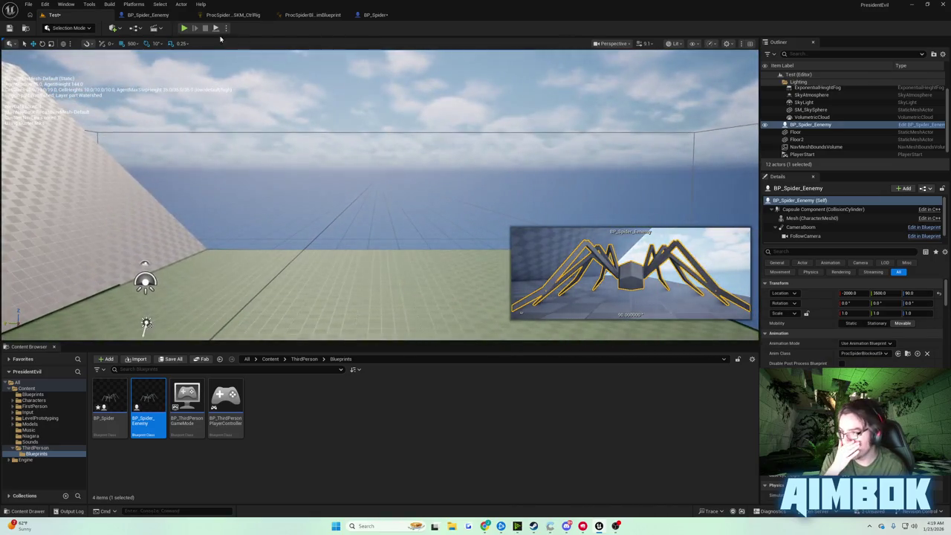
Step: Play again, eject to a free camera, and frame BP_Spider0 before returning to the BP_Spider graph
{"action": "left_click", "coordinate": [183, 28]}
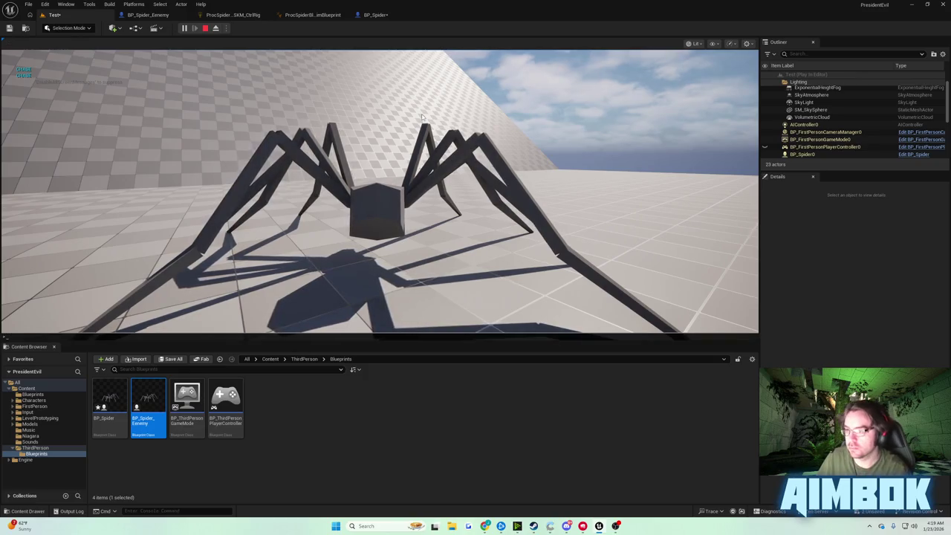
{"action": "key", "text": "F8"}
{"action": "left_click", "coordinate": [332, 117]}
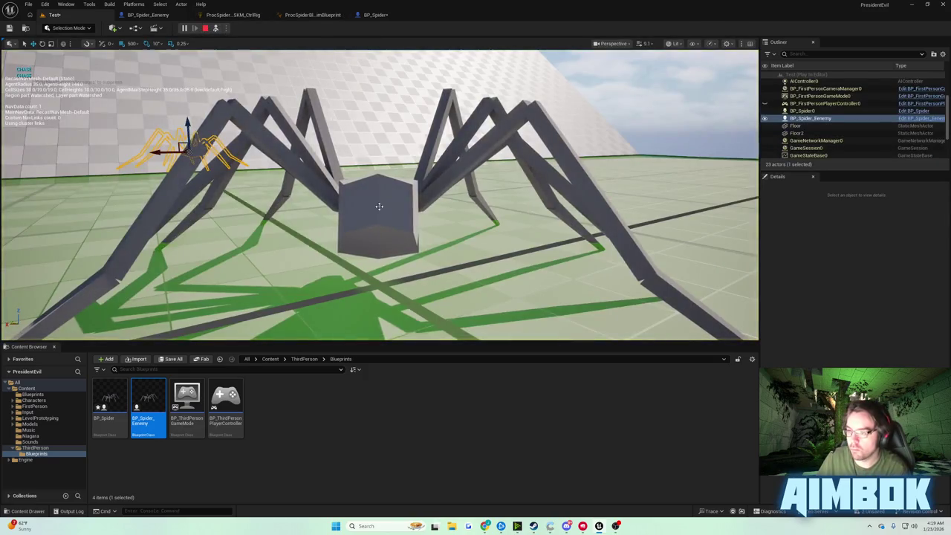
{"action": "key", "text": "f"}
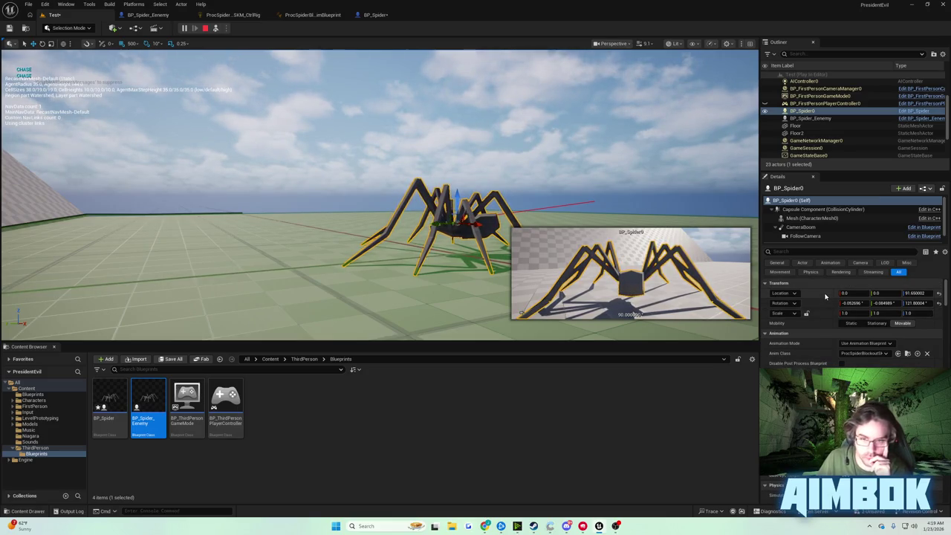
{"action": "left_click", "coordinate": [375, 14]}
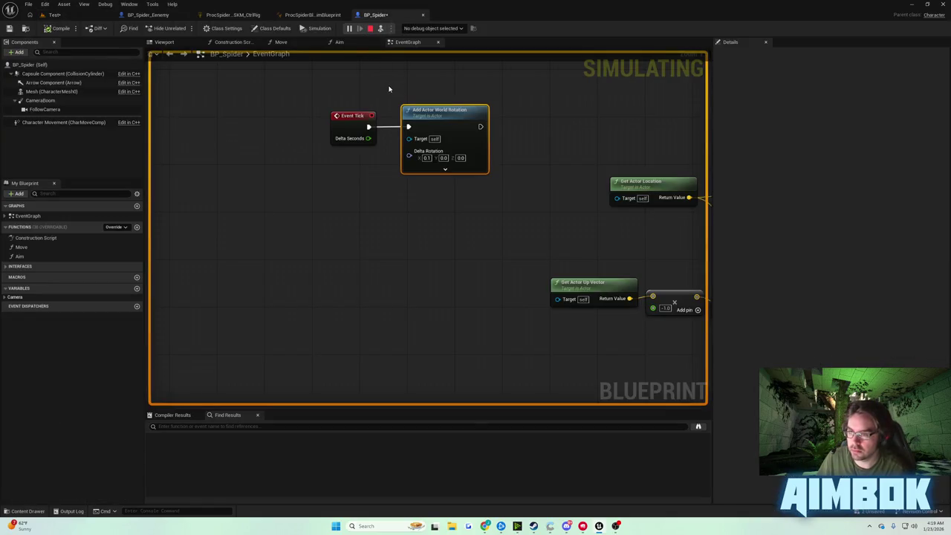
Step: Add a Print String after Add Actor World Rotation, fed by Get Actor Rotation's Return Value
{"action": "key", "text": "Escape"}
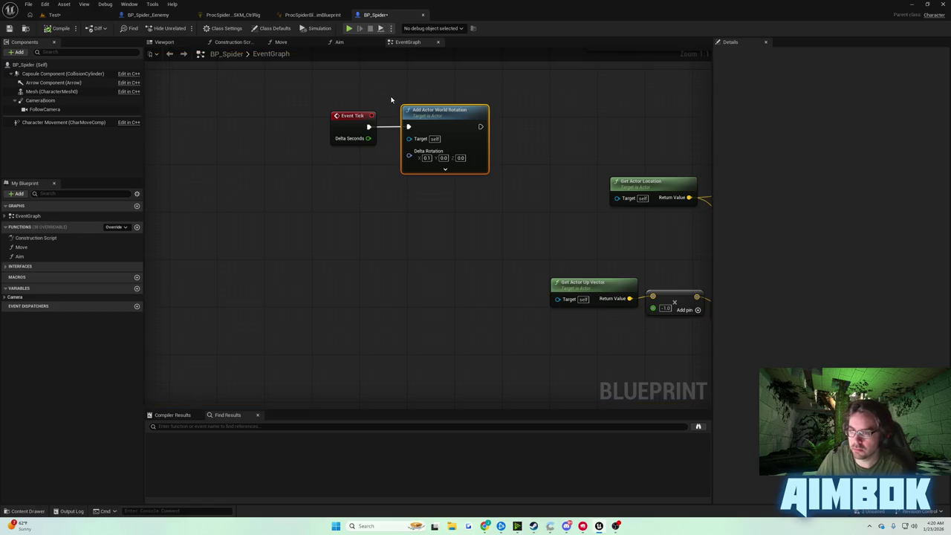
{"action": "left_click_drag", "start_coordinate": [480, 127], "coordinate": [541, 129]}
{"action": "type", "text": "print"}
{"action": "key", "text": "Return"}
{"action": "right_click", "coordinate": [441, 200]}
{"action": "type", "text": "get ac"}
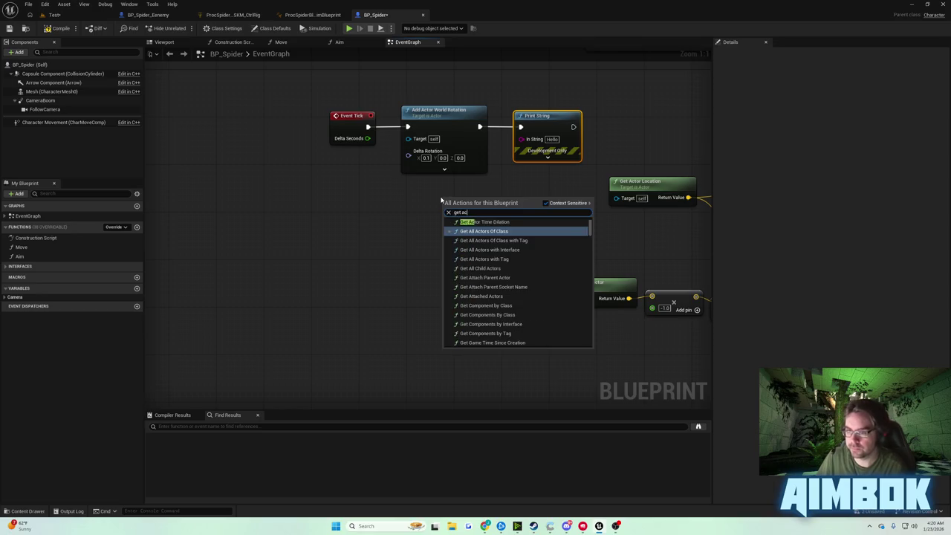
{"action": "type", "text": " rotatio"}
{"action": "key", "text": "Return"}
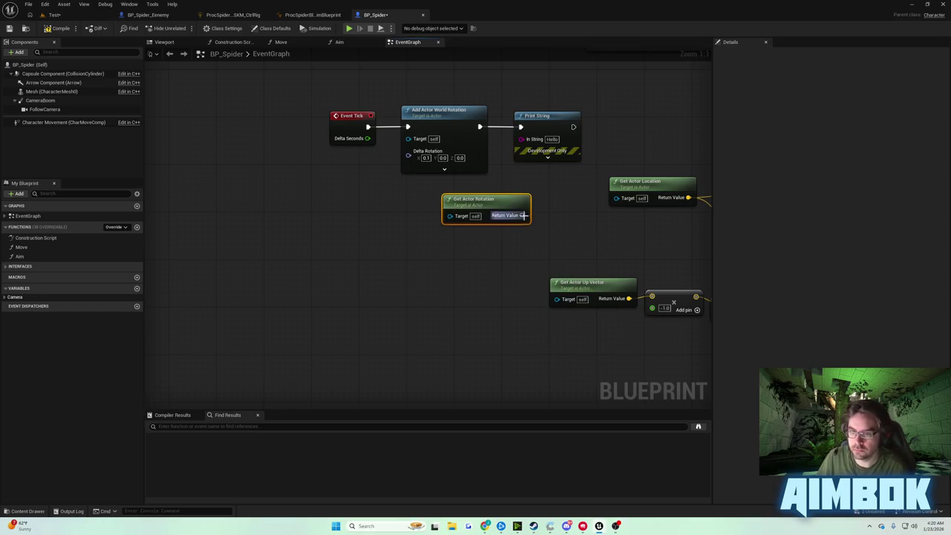
{"action": "left_click_drag", "start_coordinate": [523, 215], "coordinate": [521, 139]}
Step: Play-test the Test level to watch the printed rotation, then return to the BP_Spider graph
{"action": "left_click", "coordinate": [64, 28]}
{"action": "left_click", "coordinate": [54, 15]}
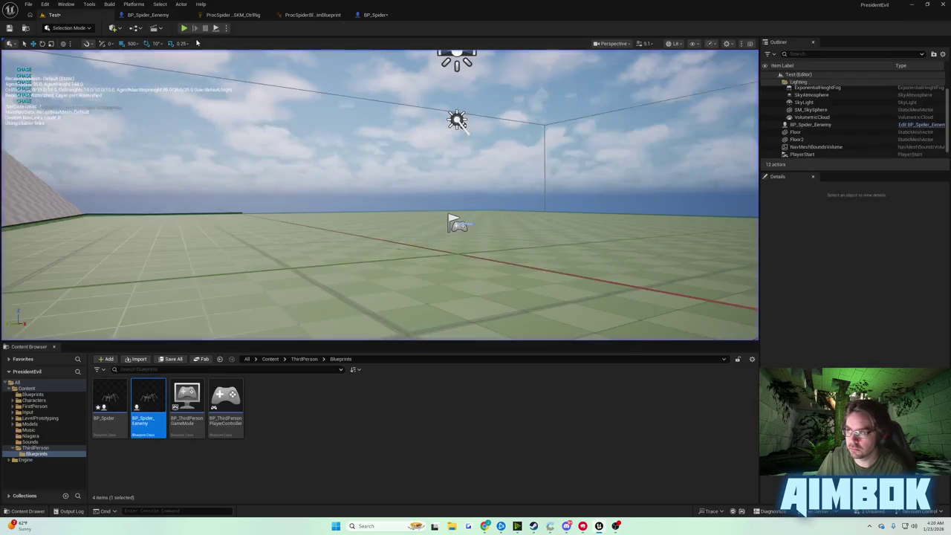
{"action": "left_click", "coordinate": [185, 28]}
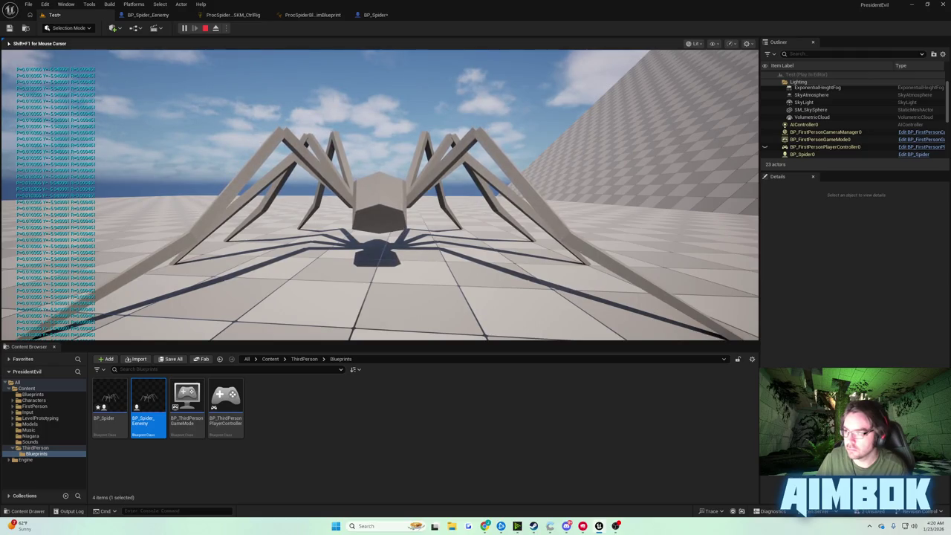
{"action": "key", "text": "shift+F1"}
{"action": "key", "text": "Escape"}
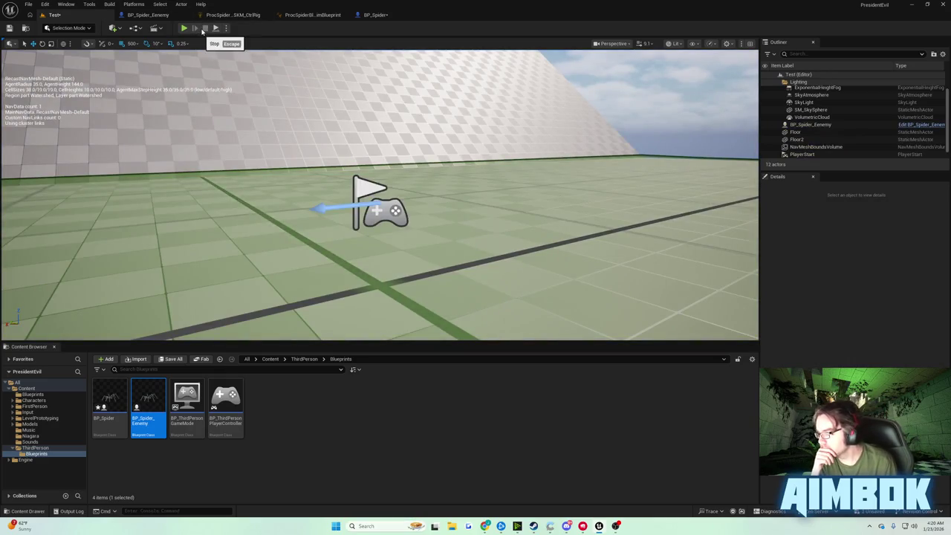
{"action": "left_click", "coordinate": [376, 15]}
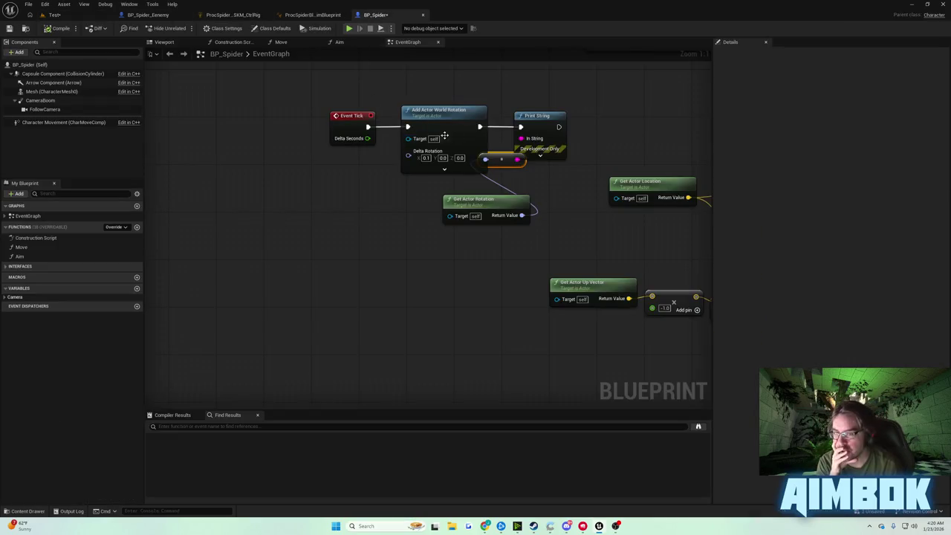
Step: Box-select Event Tick, Add Actor World Rotation and Get Actor Rotation and move them left of Print String
{"action": "left_click_drag", "start_coordinate": [444, 136], "coordinate": [412, 188]}
{"action": "left_click_drag", "start_coordinate": [190, 145], "coordinate": [339, 278]}
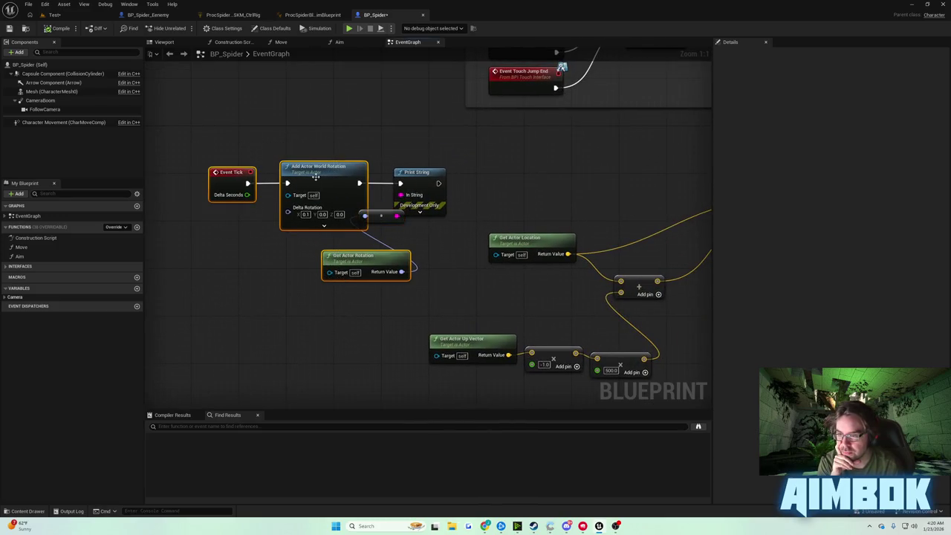
{"action": "left_click_drag", "start_coordinate": [316, 176], "coordinate": [246, 170]}
{"action": "left_click", "coordinate": [420, 163]}
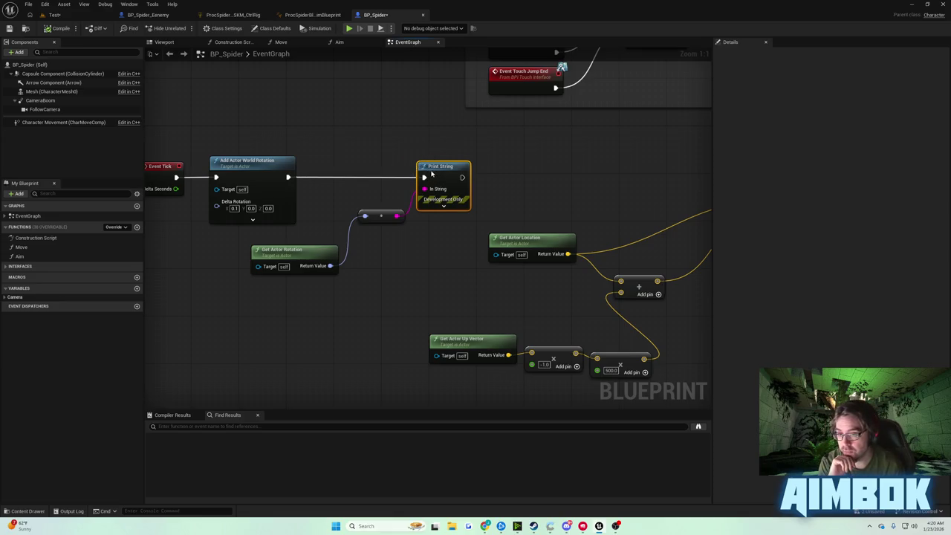
{"action": "mouse_move", "coordinate": [408, 161]}
{"action": "left_mouse_down"}
{"action": "mouse_move", "coordinate": [473, 153]}
{"action": "mouse_move", "coordinate": [454, 154]}
{"action": "left_mouse_up"}
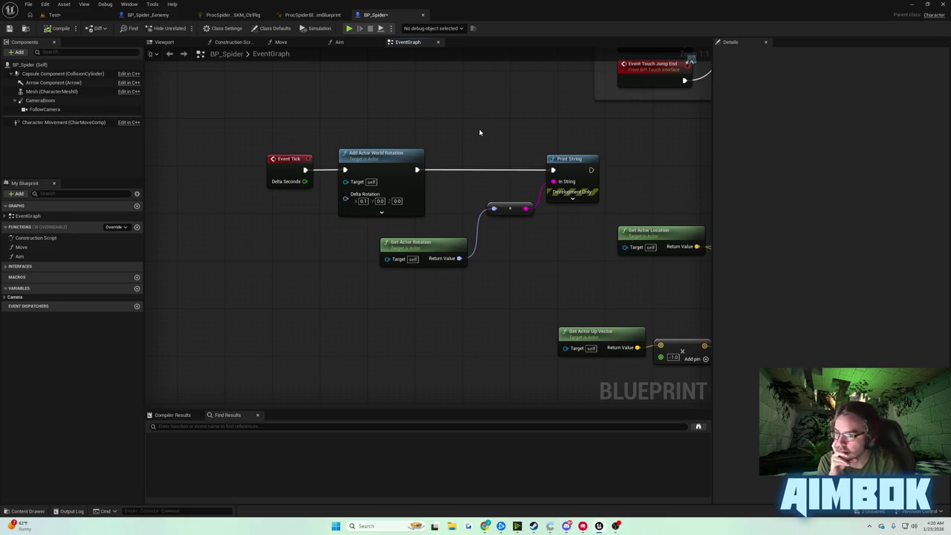
{"action": "left_click_drag", "start_coordinate": [479, 132], "coordinate": [443, 135]}
Step: Change Delta Rotation X to 1.0, then play-test and pause to read the rotation prints in the Output Log
{"action": "left_click", "coordinate": [331, 202]}
{"action": "type", "text": "1"}
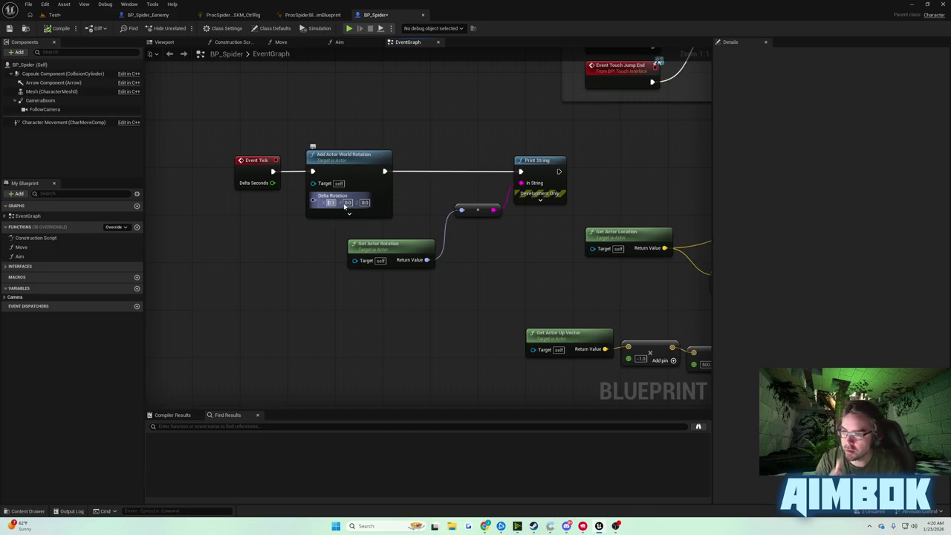
{"action": "left_click", "coordinate": [54, 14]}
{"action": "left_click", "coordinate": [190, 28]}
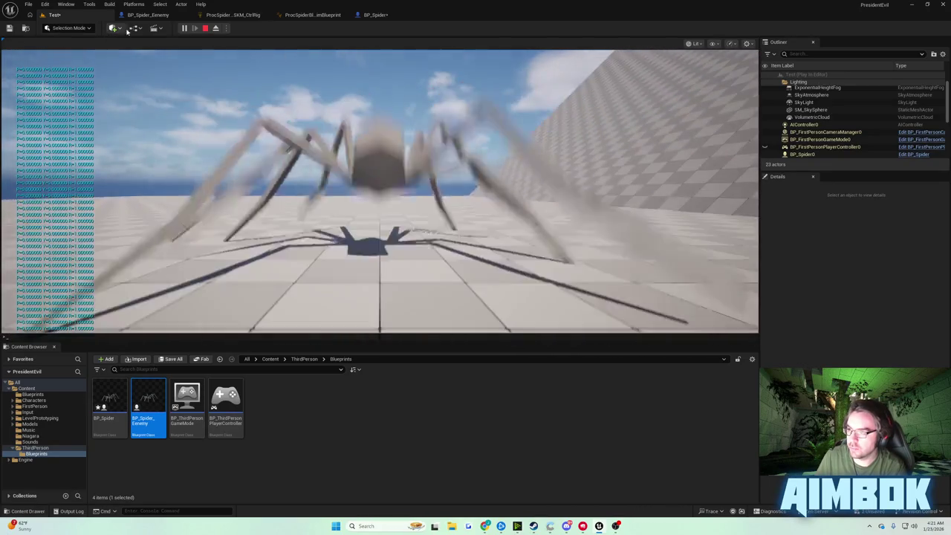
{"action": "key", "text": "shift+F1"}
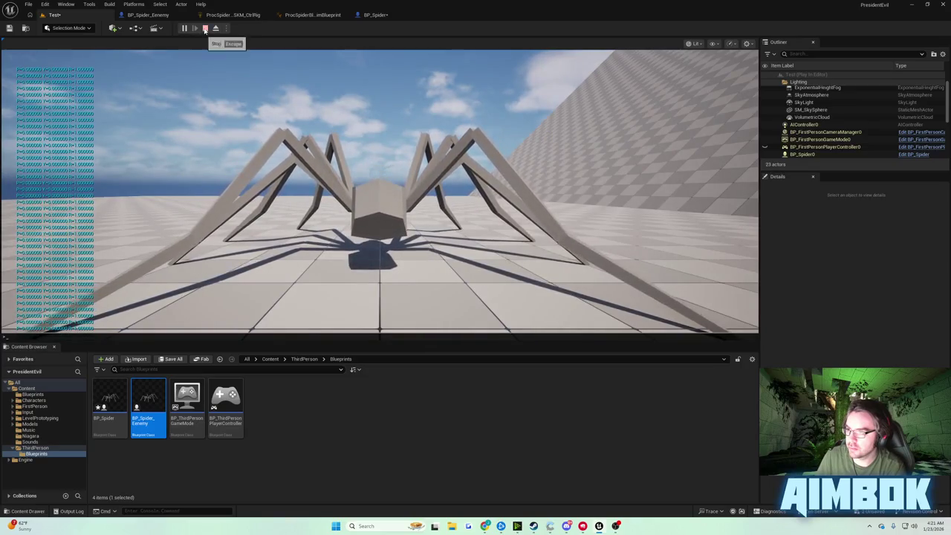
{"action": "left_click", "coordinate": [185, 28]}
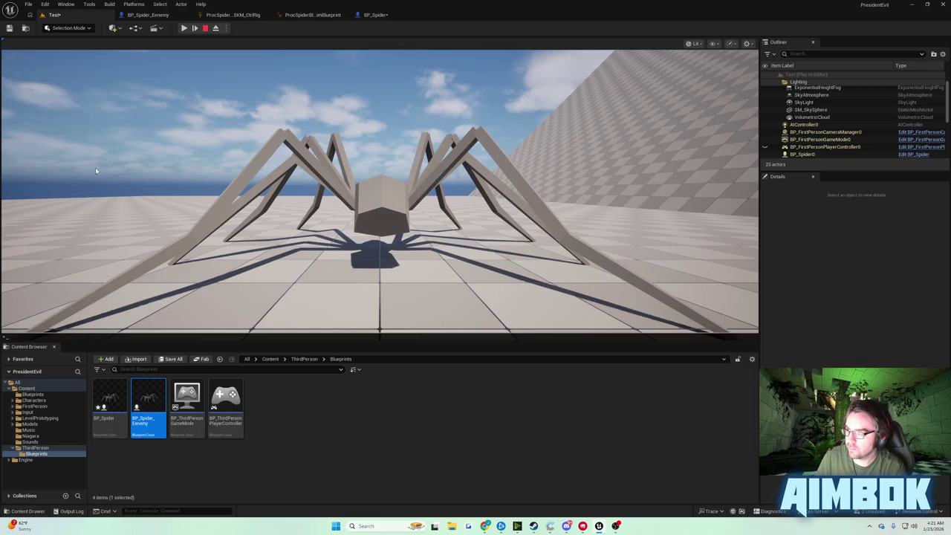
{"action": "key", "text": "grave"}
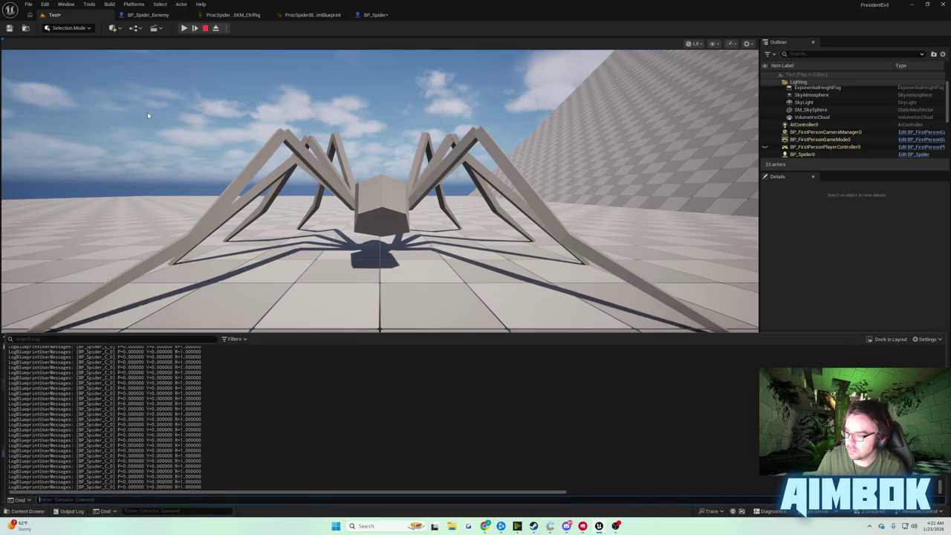
{"action": "key", "text": "Escape"}
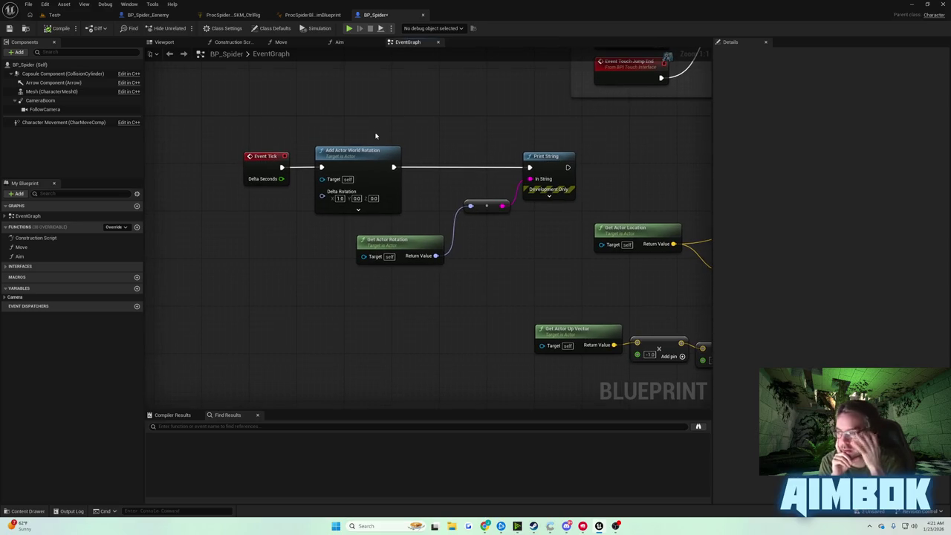
Step: Add a Mesh component reference to the graph and shift it and Event Tick left
{"action": "left_click", "coordinate": [52, 91]}
{"action": "left_click_drag", "start_coordinate": [52, 92], "coordinate": [355, 263]}
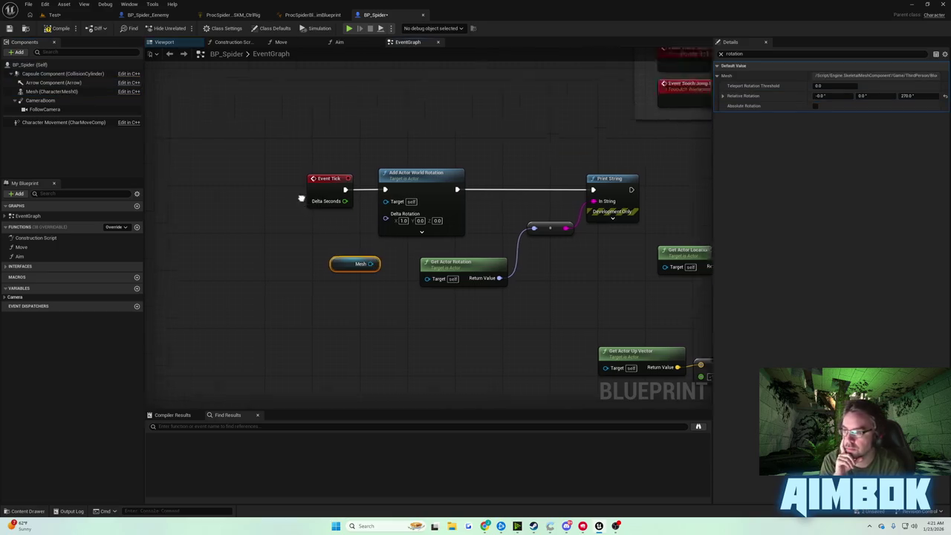
{"action": "left_click", "coordinate": [435, 190]}
{"action": "left_click_drag", "start_coordinate": [435, 191], "coordinate": [298, 185]}
{"action": "mouse_move", "coordinate": [448, 268]}
{"action": "left_mouse_down"}
{"action": "mouse_move", "coordinate": [277, 278]}
{"action": "mouse_move", "coordinate": [365, 249]}
{"action": "left_mouse_up"}
Step: Add a Mesh Add World Rotation node driven by Event Tick, then compile and play-test
{"action": "type", "text": "add world"}
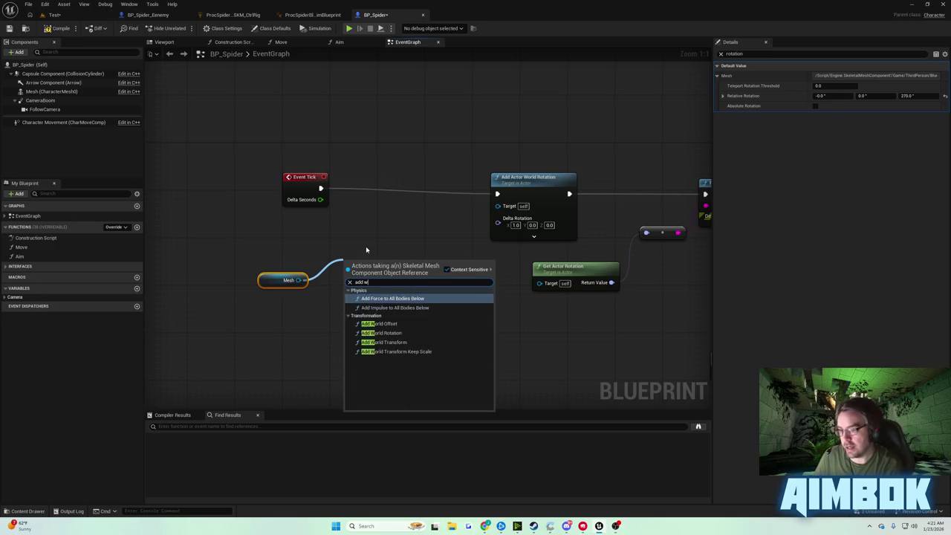
{"action": "key", "text": "Return"}
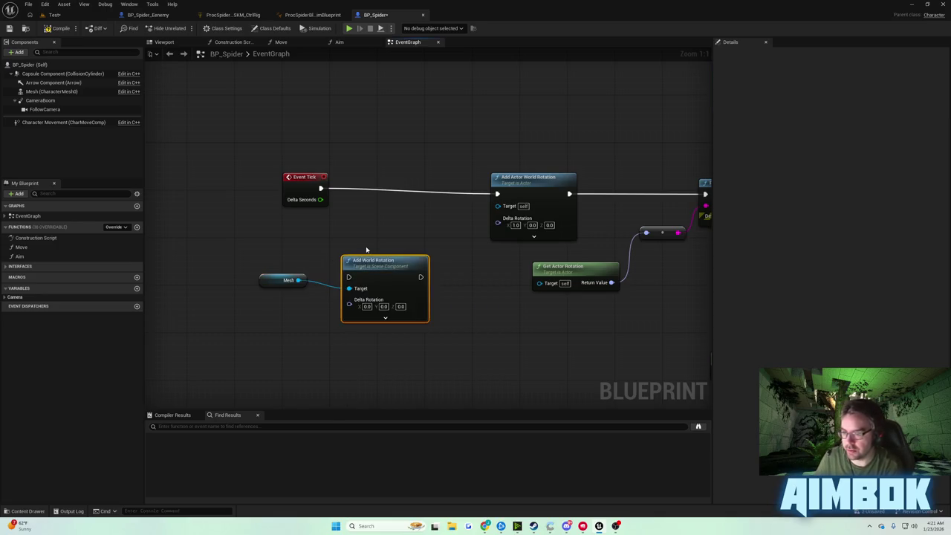
{"action": "left_click_drag", "start_coordinate": [367, 260], "coordinate": [376, 195]}
{"action": "left_click_drag", "start_coordinate": [319, 187], "coordinate": [361, 212]}
{"action": "type", "text": "1"}
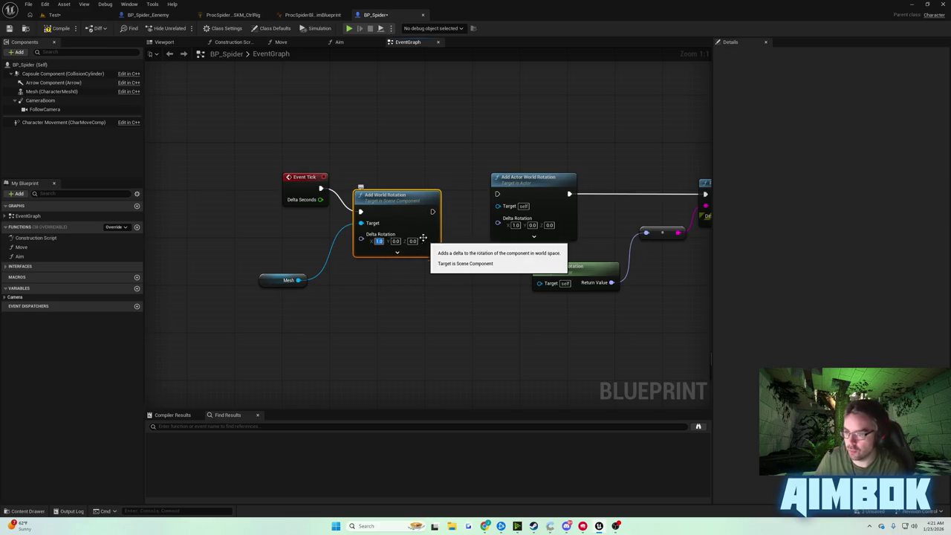
{"action": "left_click", "coordinate": [61, 28]}
{"action": "left_click", "coordinate": [349, 28]}
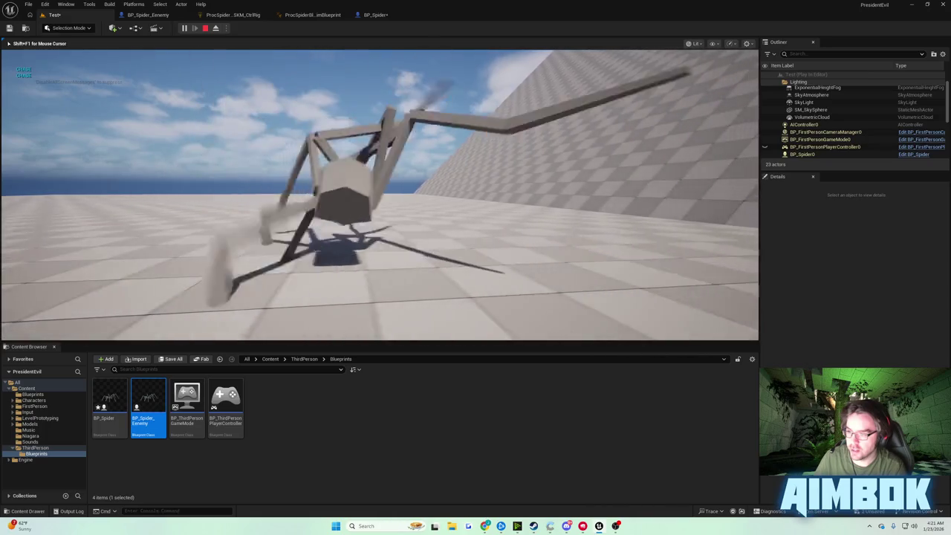
Step: Stop the test and look through the BP_Spider_Enemy, control rig, animation blueprint and BP_Spider tabs
{"action": "key", "text": "Escape"}
{"action": "left_click", "coordinate": [157, 14]}
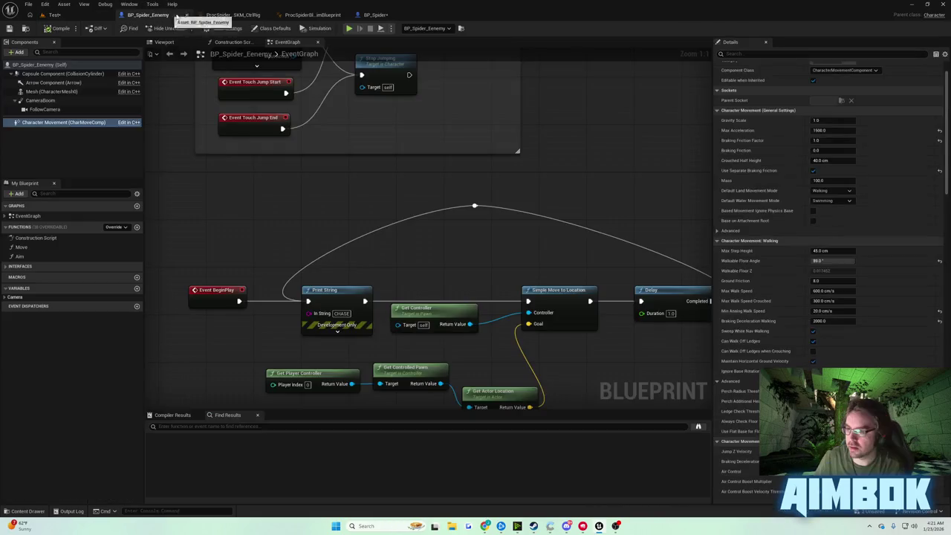
{"action": "left_click", "coordinate": [233, 15]}
{"action": "left_click", "coordinate": [316, 15]}
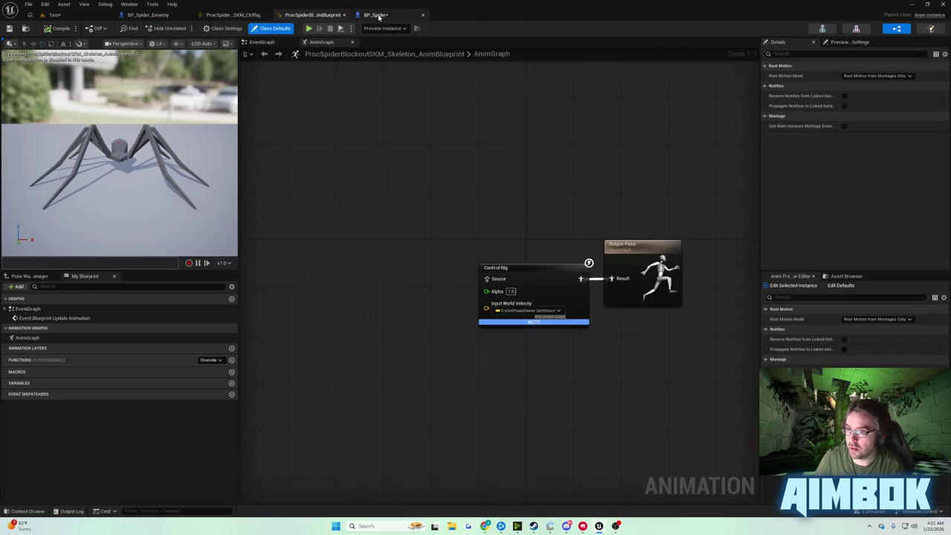
{"action": "left_click", "coordinate": [376, 15]}
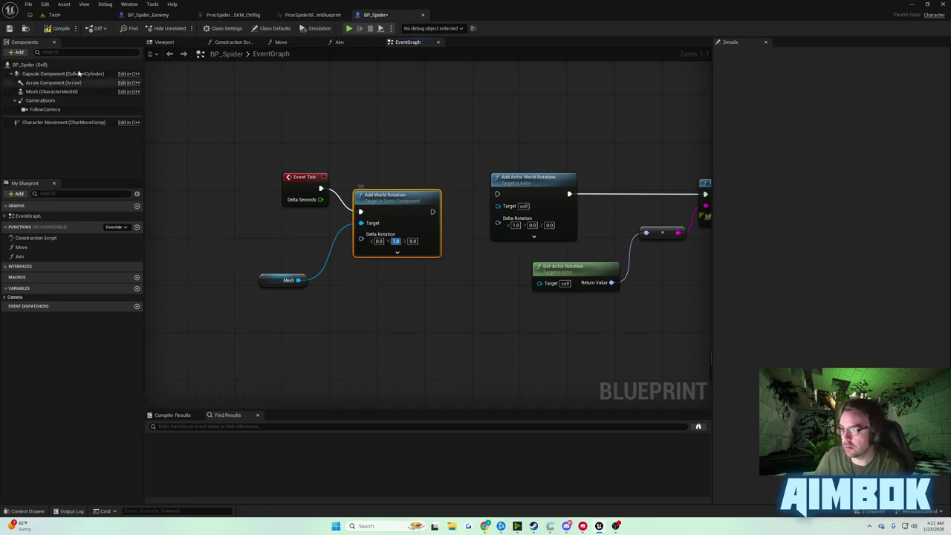
Step: Play-test the spider crawling up the sloped wall, then return to the BP_Spider event graph
{"action": "left_click", "coordinate": [54, 14]}
{"action": "left_click", "coordinate": [189, 29]}
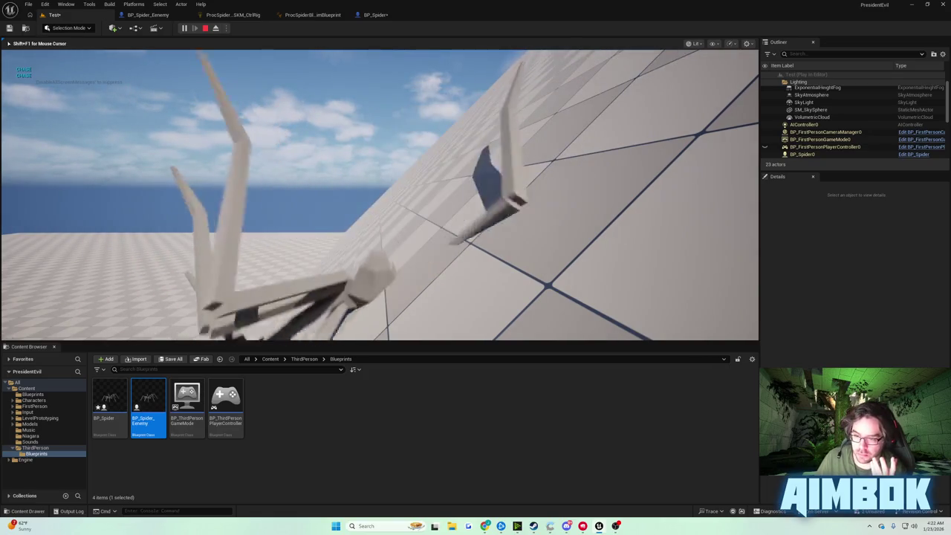
{"action": "key", "text": "Escape"}
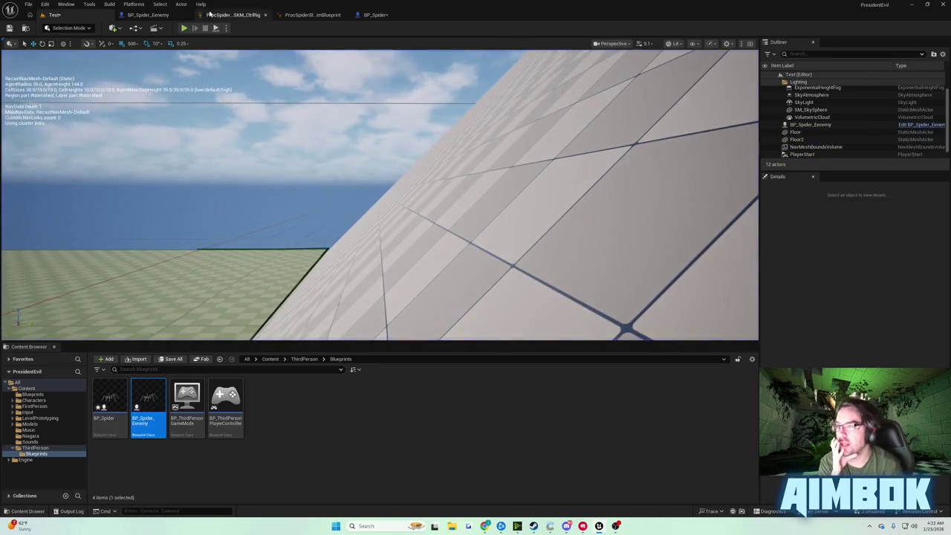
{"action": "left_click", "coordinate": [148, 15]}
{"action": "left_click", "coordinate": [375, 15]}
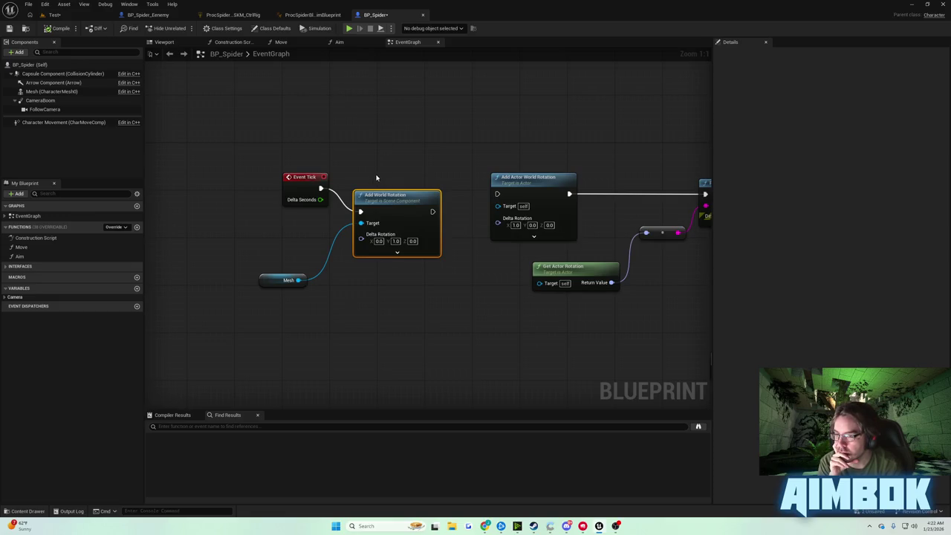
Step: Add a Mesh reference with a Get Up Vector node near the line trace setup
{"action": "mouse_move", "coordinate": [315, 177]}
{"action": "left_mouse_down"}
{"action": "mouse_move", "coordinate": [278, 166]}
{"action": "mouse_move", "coordinate": [660, 138]}
{"action": "mouse_move", "coordinate": [618, 144]}
{"action": "mouse_move", "coordinate": [684, 162]}
{"action": "mouse_move", "coordinate": [323, 190]}
{"action": "mouse_move", "coordinate": [276, 178]}
{"action": "mouse_move", "coordinate": [373, 206]}
{"action": "left_mouse_up"}
{"action": "left_click_drag", "start_coordinate": [274, 186], "coordinate": [394, 178]}
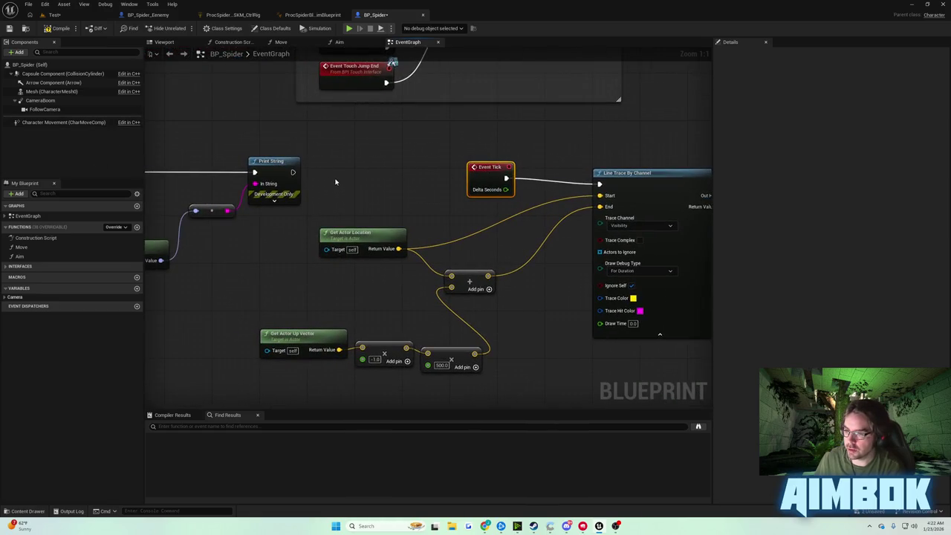
{"action": "left_click_drag", "start_coordinate": [51, 92], "coordinate": [387, 186]}
{"action": "type", "text": "get up vec"}
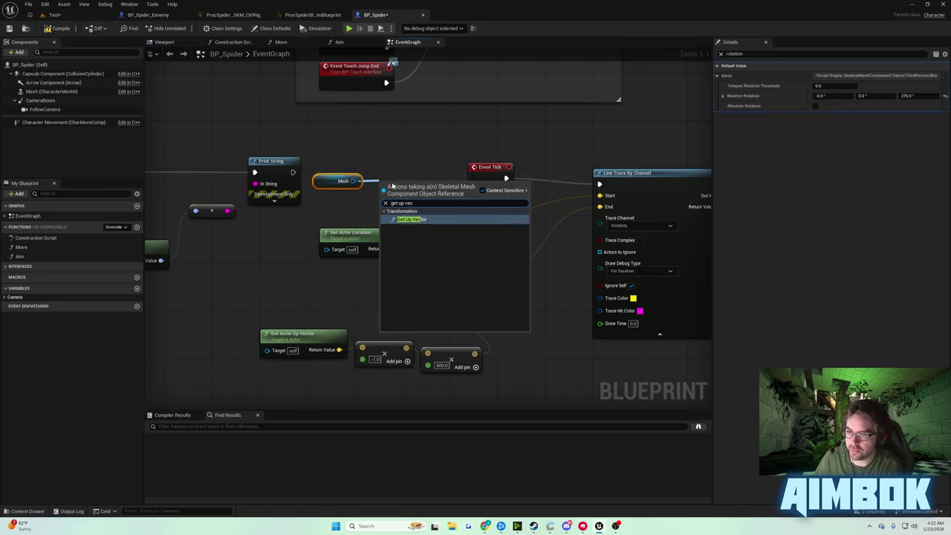
{"action": "left_click", "coordinate": [412, 219]}
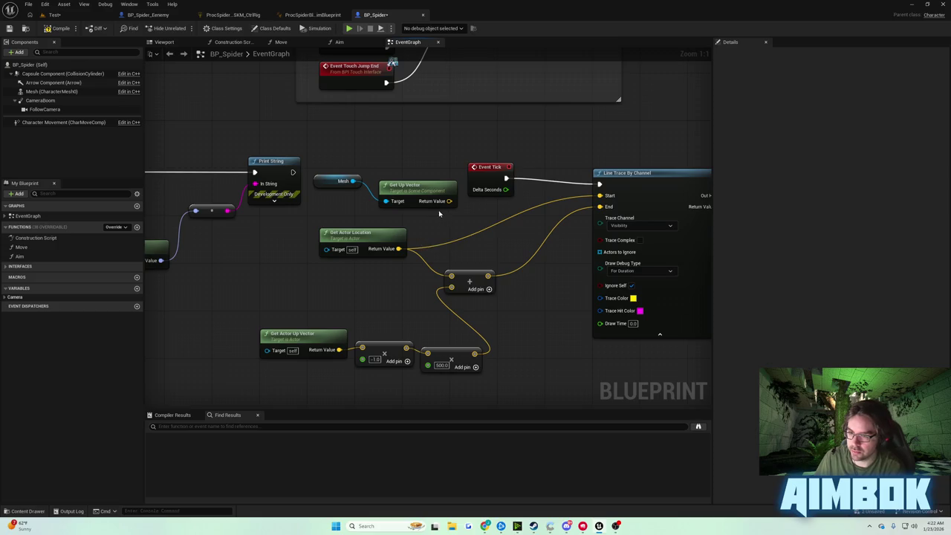
{"action": "left_click_drag", "start_coordinate": [339, 176], "coordinate": [350, 186]}
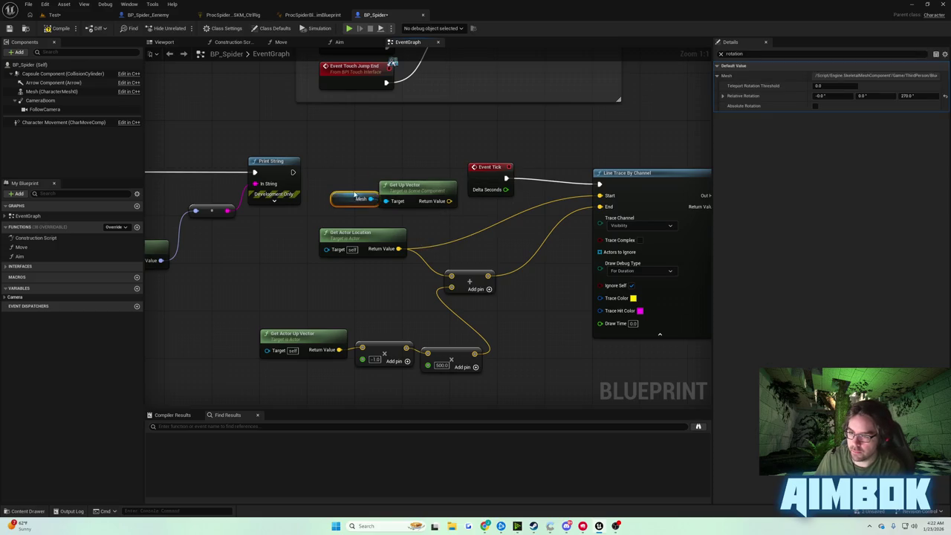
{"action": "left_click", "coordinate": [409, 185], "text": "ctrl"}
{"action": "mouse_move", "coordinate": [409, 185]}
{"action": "left_mouse_down"}
{"action": "mouse_move", "coordinate": [290, 286]}
{"action": "mouse_move", "coordinate": [355, 327]}
{"action": "mouse_move", "coordinate": [361, 349]}
{"action": "left_mouse_up"}
Step: Create a Get World Location node from the Mesh, discarding a stray Get Closest Physics Object
{"action": "left_click_drag", "start_coordinate": [243, 300], "coordinate": [259, 256]}
{"action": "type", "text": "closest"}
{"action": "key", "text": "Return"}
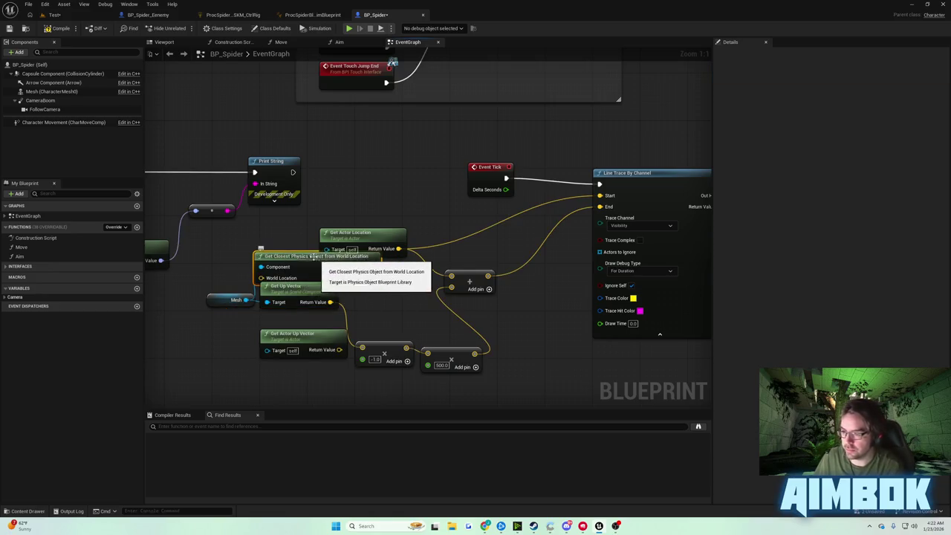
{"action": "key", "text": "Delete"}
{"action": "type", "text": "ge"}
{"action": "mouse_move", "coordinate": [245, 299]}
{"action": "left_mouse_down"}
{"action": "mouse_move", "coordinate": [267, 259]}
{"action": "mouse_move", "coordinate": [296, 253]}
{"action": "mouse_move", "coordinate": [285, 243]}
{"action": "left_mouse_up"}
{"action": "type", "text": "t world location"}
{"action": "key", "text": "Return"}
Step: Wire the Mesh world location into the Add node and trace Start, and delete Set Actor Rotation
{"action": "left_click_drag", "start_coordinate": [398, 250], "coordinate": [300, 260]}
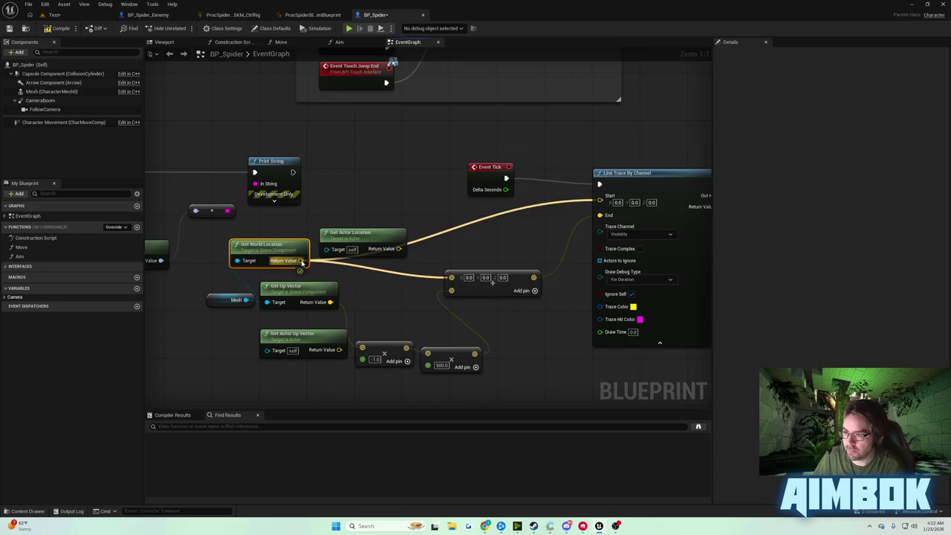
{"action": "left_click_drag", "start_coordinate": [357, 233], "coordinate": [361, 214]}
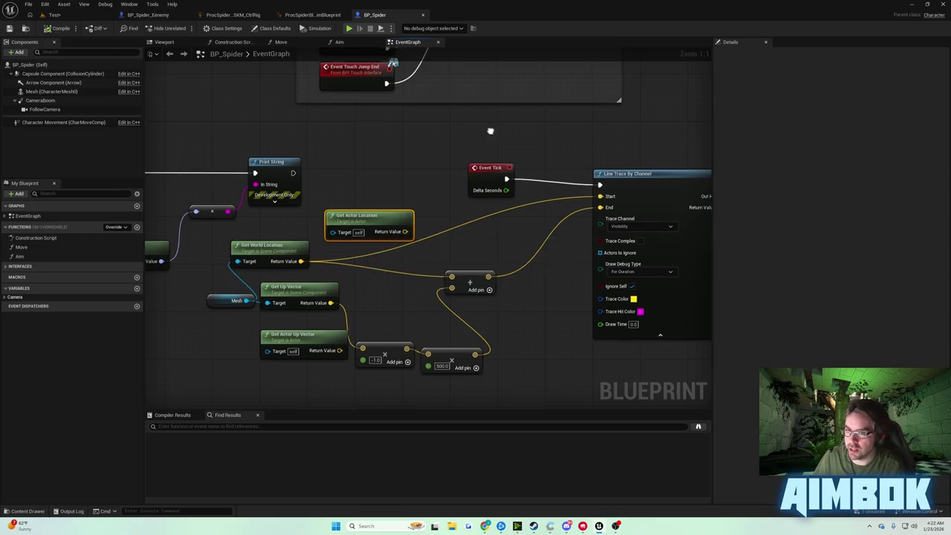
{"action": "left_click_drag", "start_coordinate": [459, 180], "coordinate": [12, 195]}
{"action": "key", "text": "Delete"}
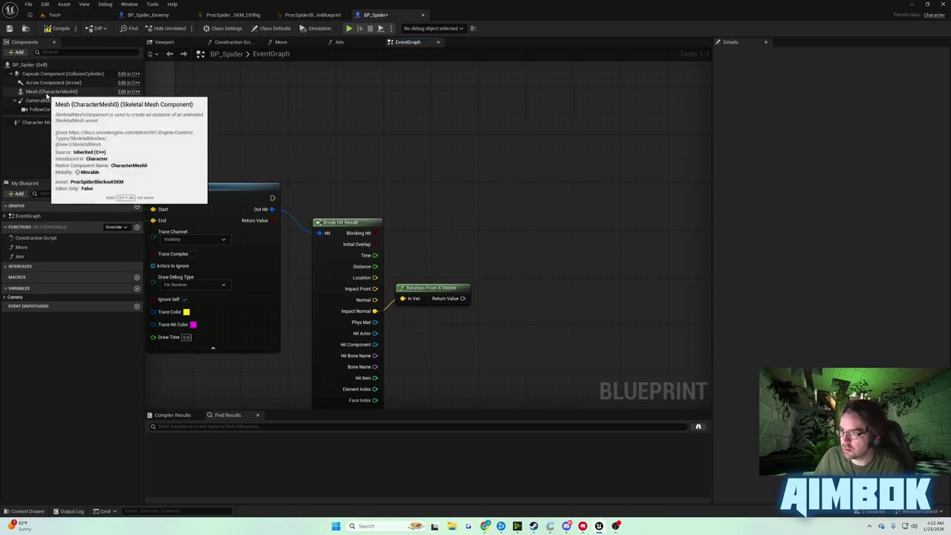
Step: Add a Mesh Set World Rotation after the line trace, its New Rotation from Rotation From X Vector
{"action": "mouse_move", "coordinate": [50, 91]}
{"action": "left_mouse_down"}
{"action": "mouse_move", "coordinate": [467, 201]}
{"action": "mouse_move", "coordinate": [532, 180]}
{"action": "left_mouse_up"}
{"action": "type", "text": "set world rotation"}
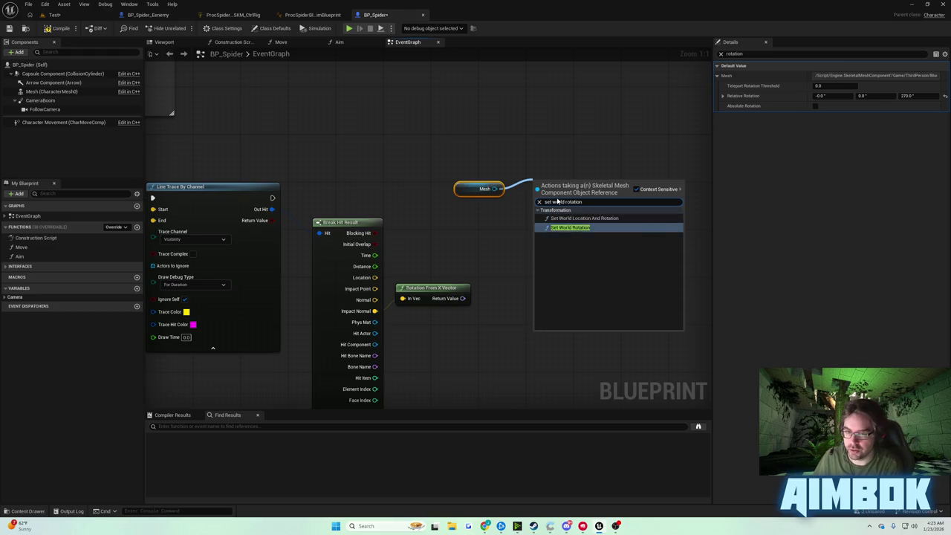
{"action": "key", "text": "Return"}
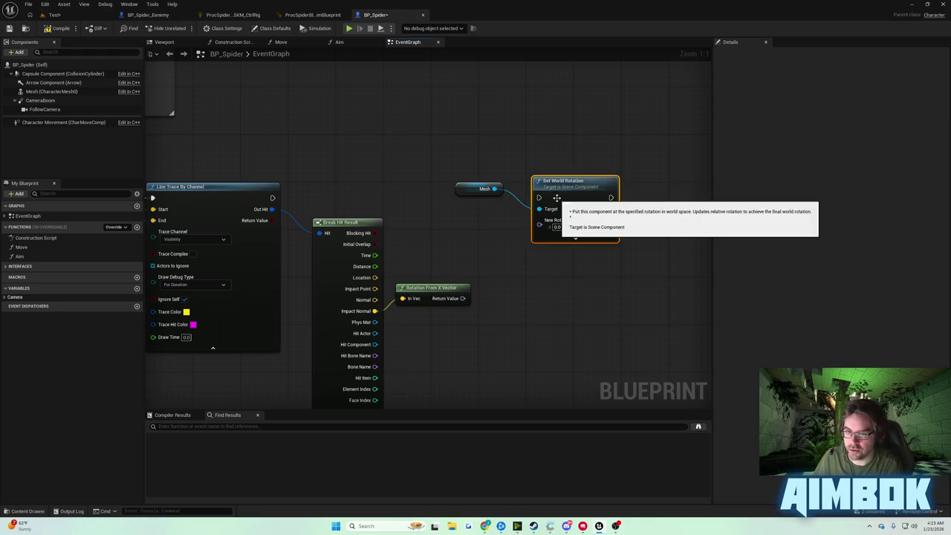
{"action": "left_click_drag", "start_coordinate": [463, 298], "coordinate": [540, 220]}
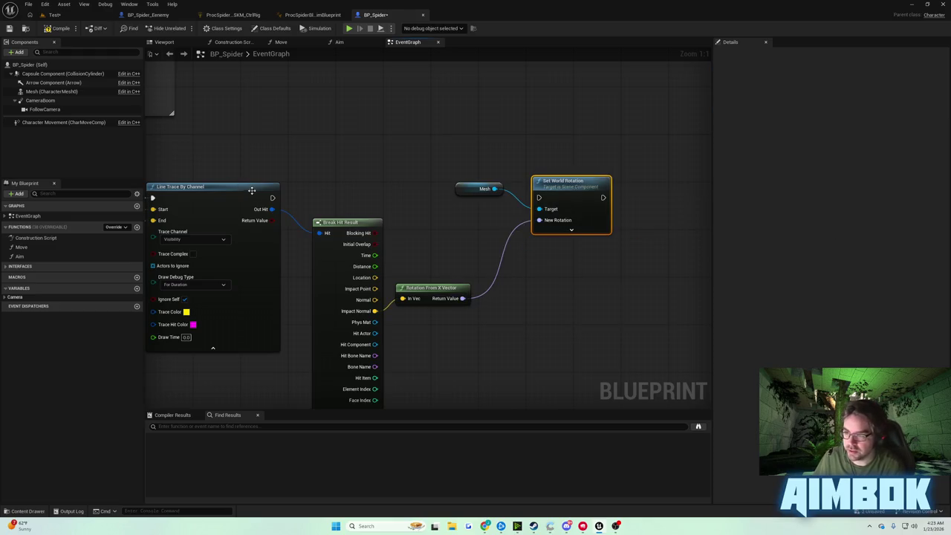
{"action": "mouse_move", "coordinate": [272, 198]}
{"action": "left_mouse_down"}
{"action": "mouse_move", "coordinate": [405, 212]}
{"action": "mouse_move", "coordinate": [518, 201]}
{"action": "left_mouse_up"}
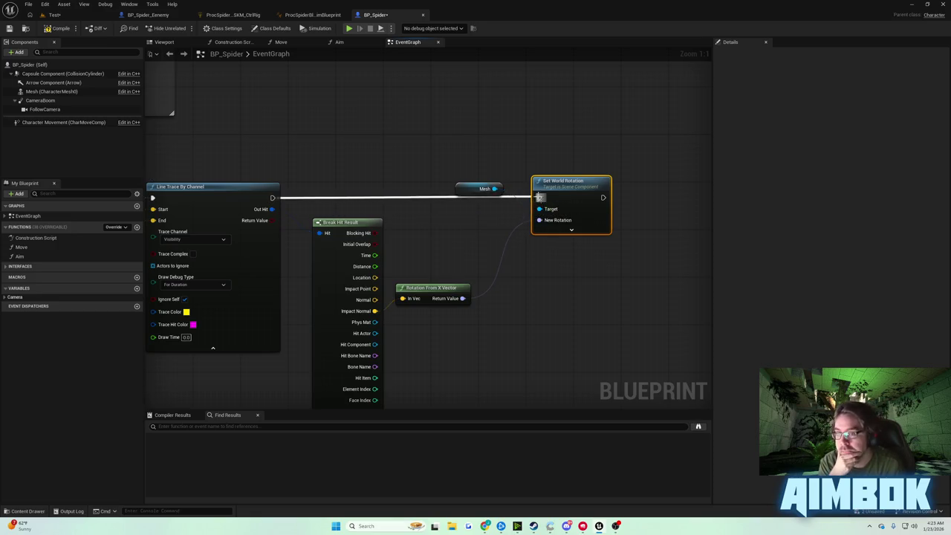
Step: Play-test the Test level, watching the spider jitter on the sloped wall, then return to BP_Spider
{"action": "left_click", "coordinate": [53, 16]}
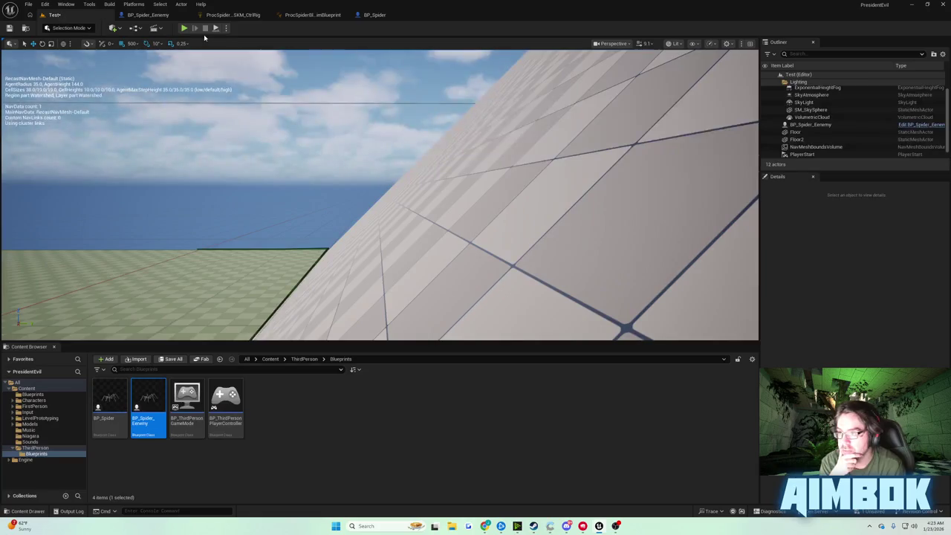
{"action": "left_click", "coordinate": [185, 29]}
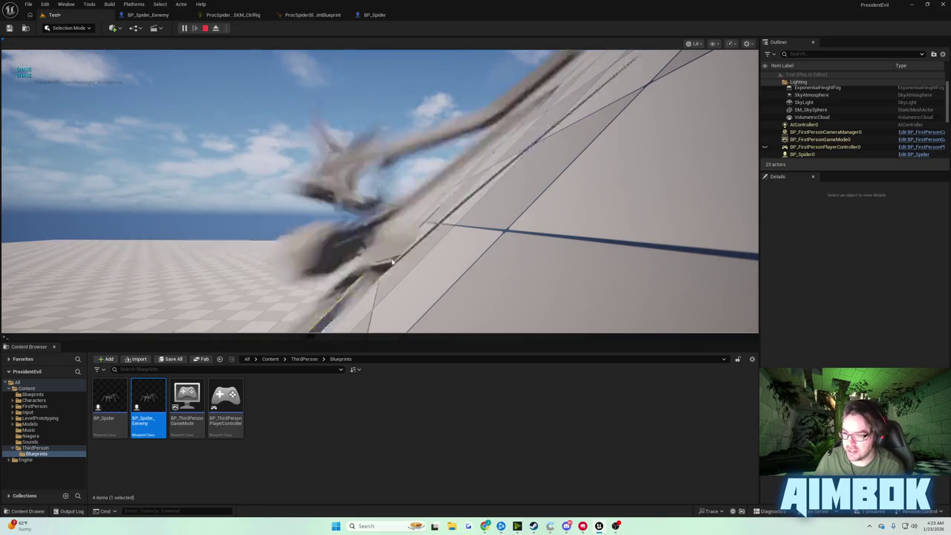
{"action": "left_click", "coordinate": [377, 16]}
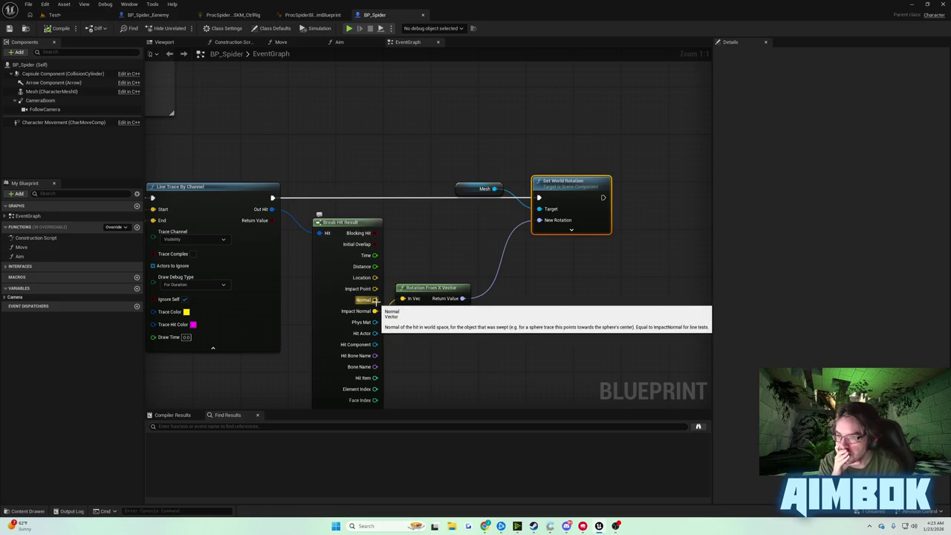
Step: Feed Break Hit Result's Normal into Rotation From X Vector's In Vec and play-test the spider again
{"action": "left_click_drag", "start_coordinate": [379, 305], "coordinate": [396, 306]}
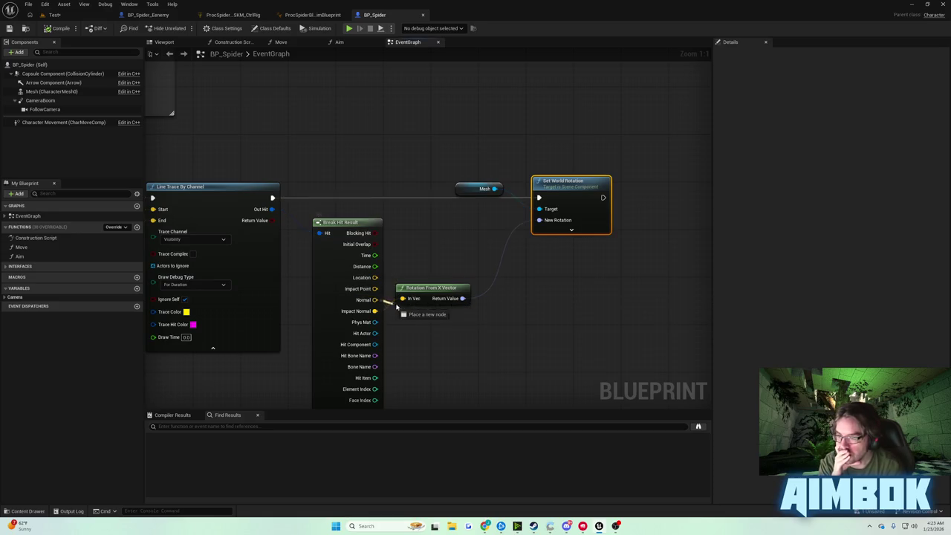
{"action": "left_click", "coordinate": [63, 16]}
{"action": "left_click", "coordinate": [185, 29]}
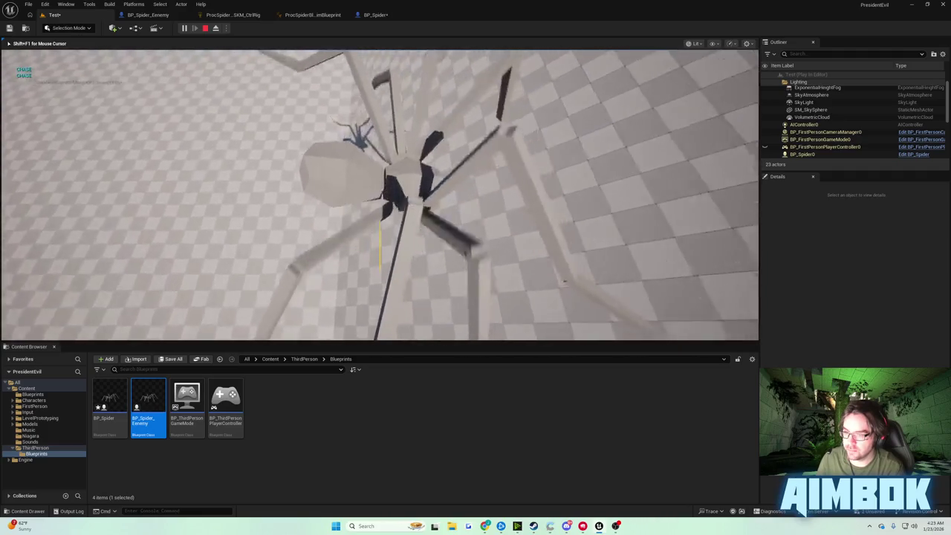
{"action": "key", "text": "Escape"}
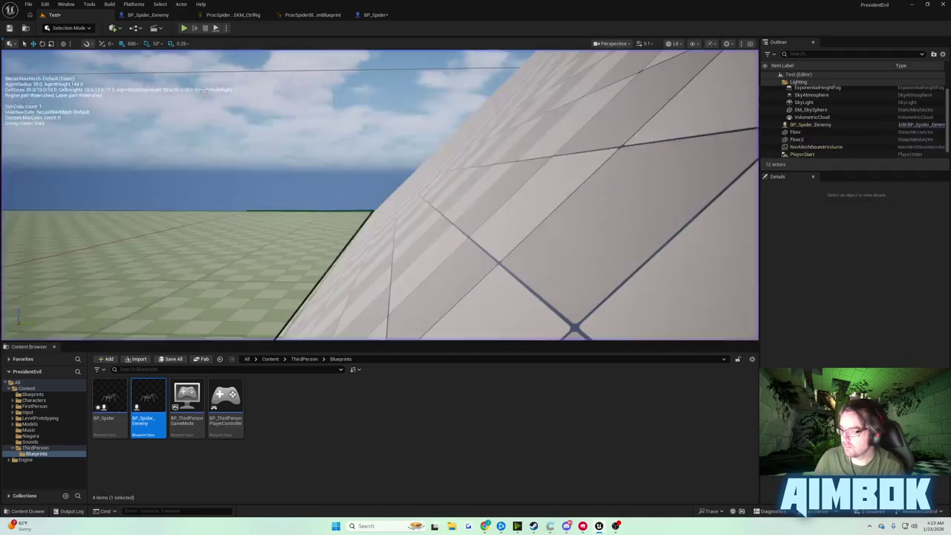
Step: In BP_Spider, rewire the hit's Impact Normal into Rotation From X Vector's In Vec
{"action": "left_click", "coordinate": [378, 14]}
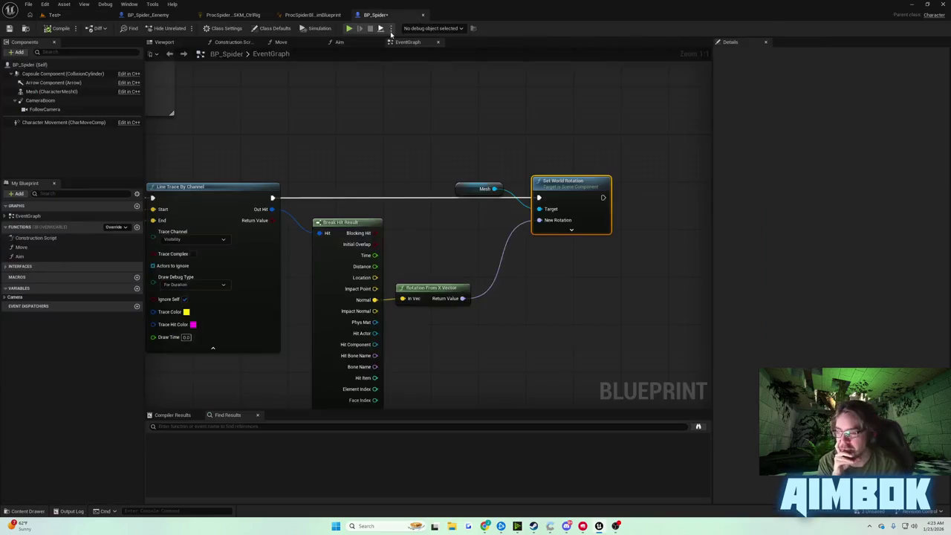
{"action": "left_click_drag", "start_coordinate": [375, 310], "coordinate": [401, 298]}
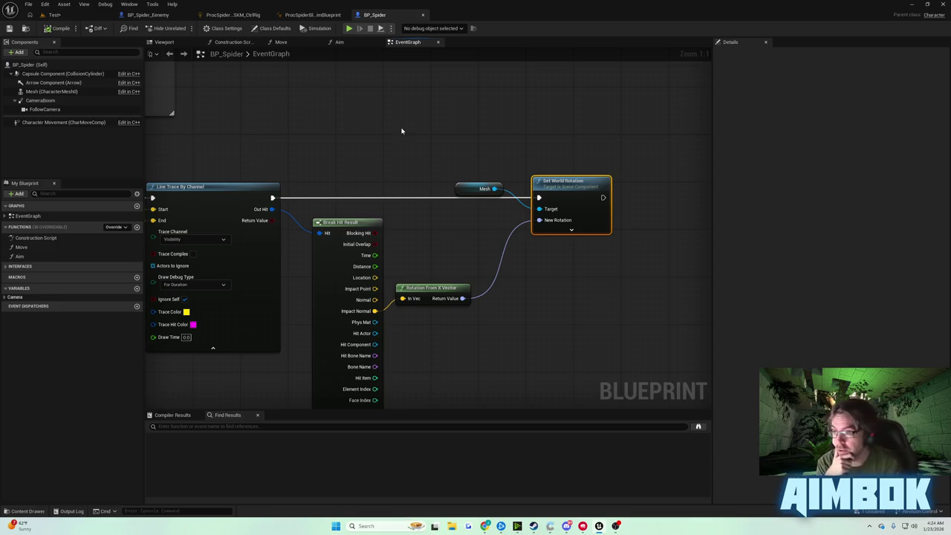
{"action": "left_click_drag", "start_coordinate": [401, 137], "coordinate": [495, 117]}
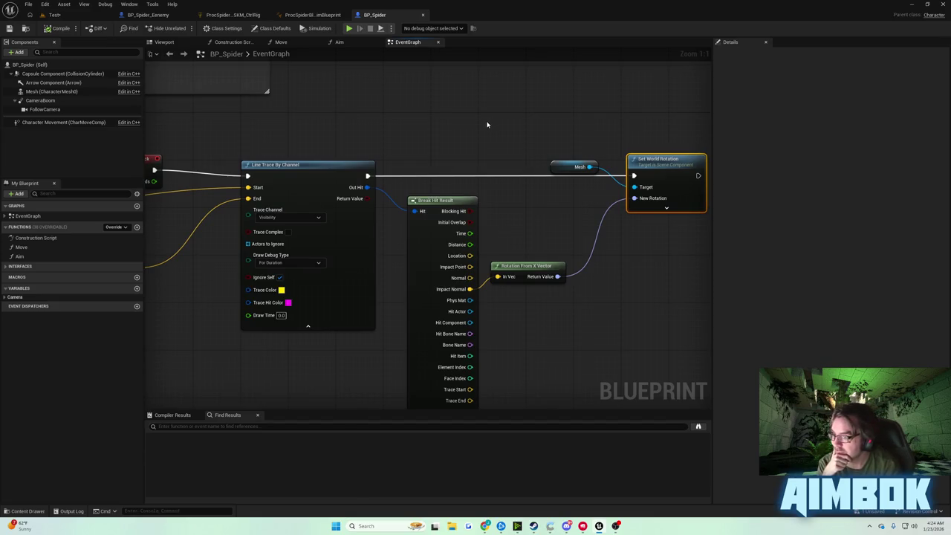
Step: Connect the Mesh's Get Up Vector Return Value to the 500.0 multiply node
{"action": "mouse_move", "coordinate": [486, 125]}
{"action": "left_mouse_down"}
{"action": "mouse_move", "coordinate": [408, 116]}
{"action": "mouse_move", "coordinate": [613, 127]}
{"action": "left_mouse_up"}
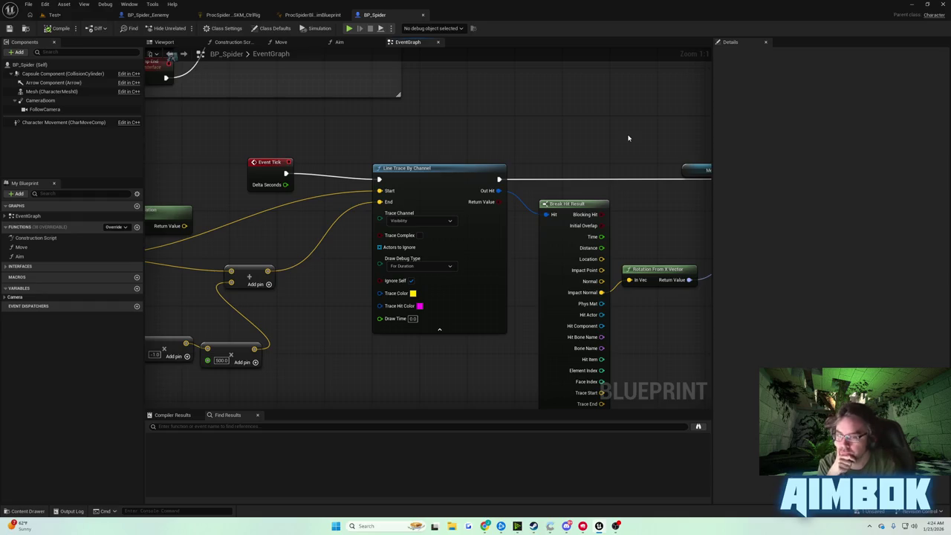
{"action": "mouse_move", "coordinate": [215, 206]}
{"action": "left_mouse_down"}
{"action": "mouse_move", "coordinate": [372, 173]}
{"action": "mouse_move", "coordinate": [465, 173]}
{"action": "left_mouse_up"}
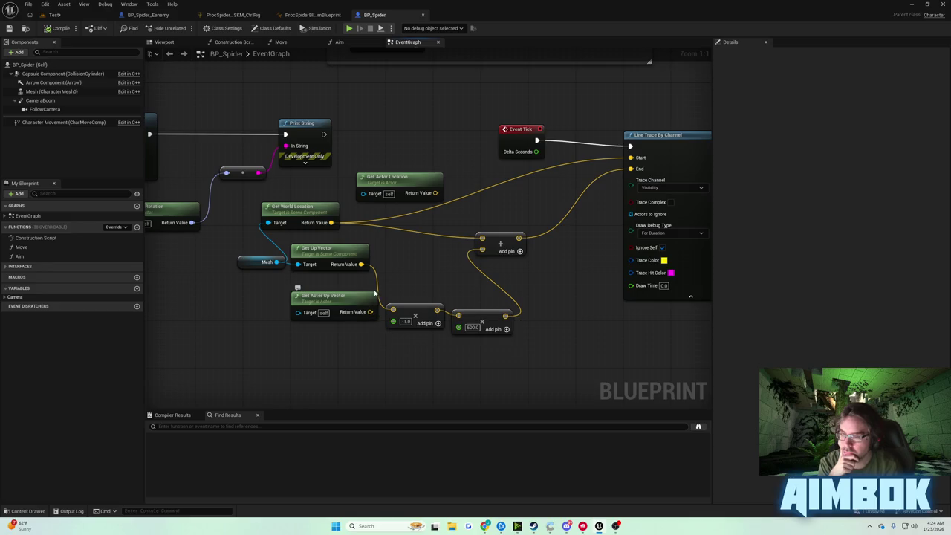
{"action": "left_click_drag", "start_coordinate": [361, 264], "coordinate": [459, 313]}
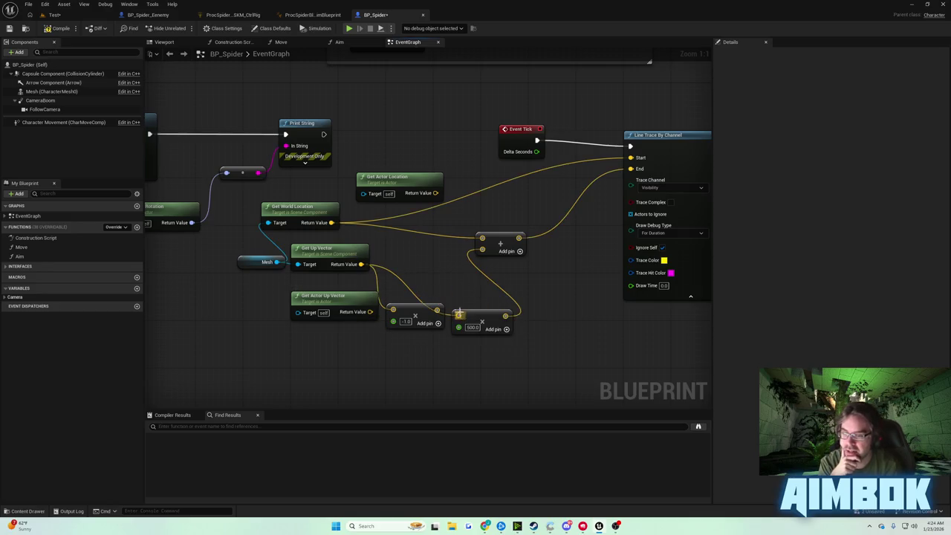
{"action": "left_click", "coordinate": [56, 14]}
Step: Run a play test of the spider in the Test level, then stop it with Esc
{"action": "left_click", "coordinate": [184, 27]}
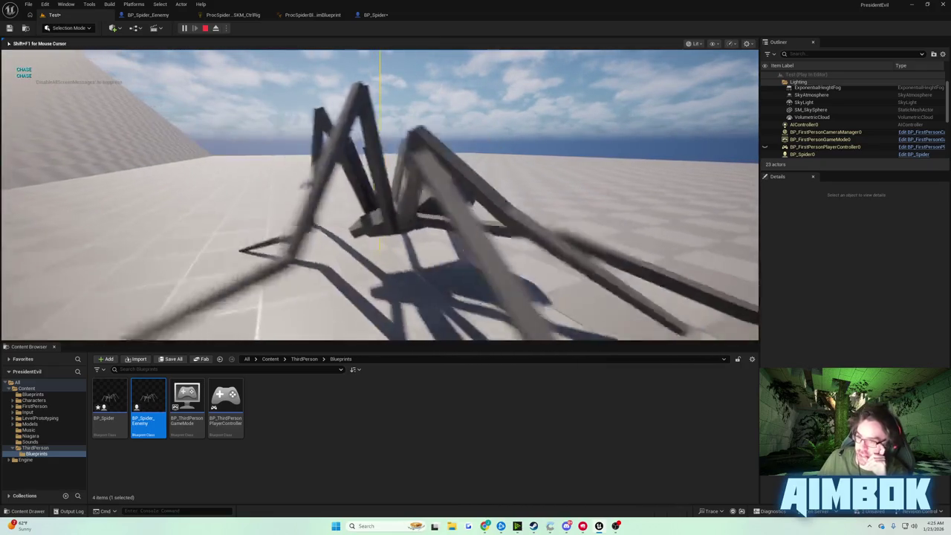
{"action": "key", "text": "Escape"}
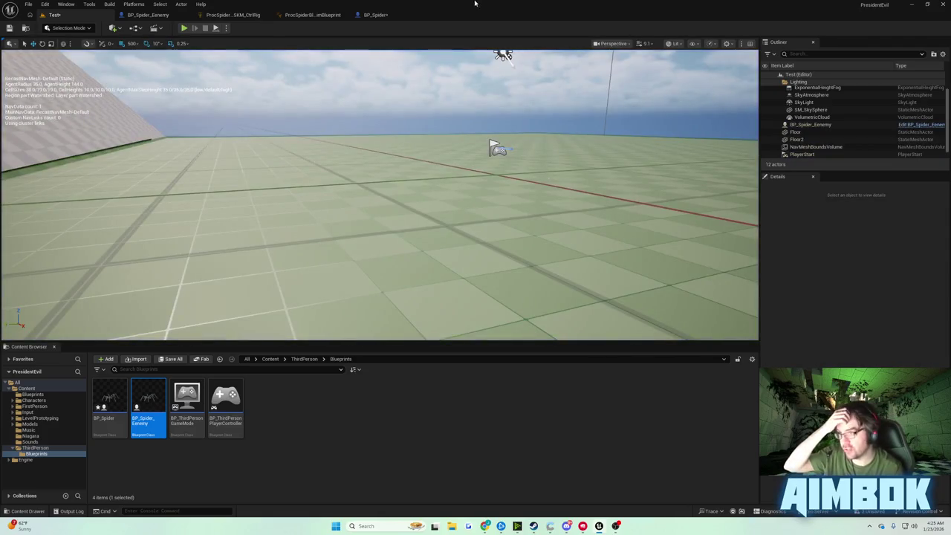
Step: In BP_Spider, wire the first Add node's output into the second Add node's top input
{"action": "left_click", "coordinate": [366, 15]}
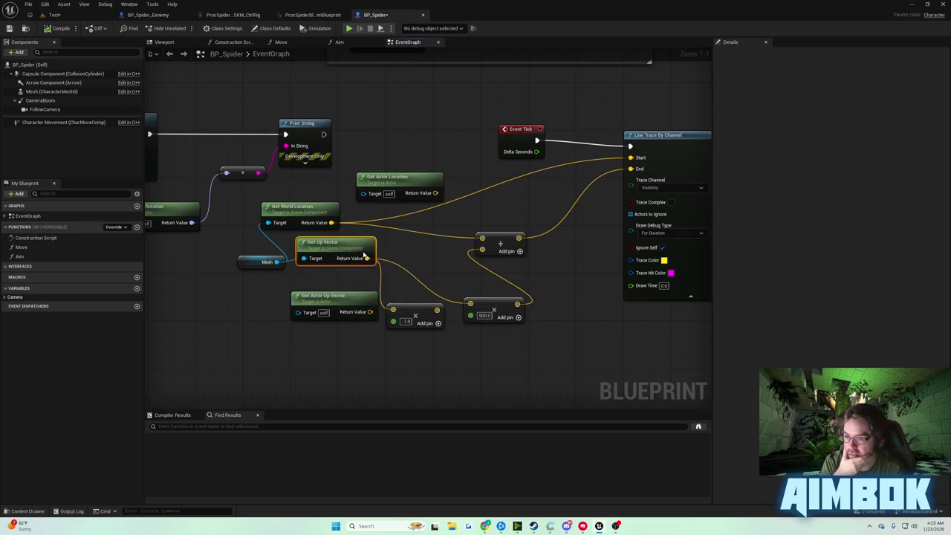
{"action": "left_click_drag", "start_coordinate": [447, 309], "coordinate": [472, 305]}
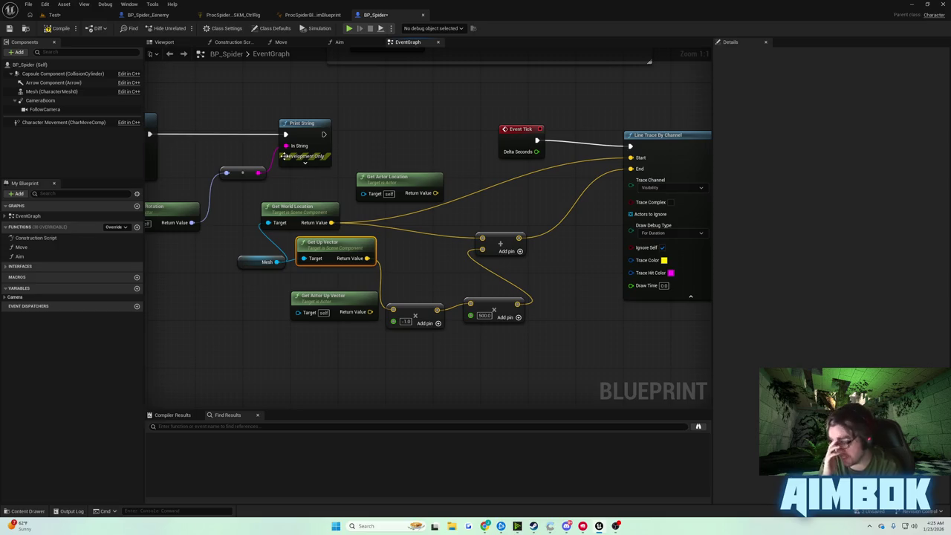
Step: Play-test the spider on the wall, stop it, and bring BP_Spider's Event Tick area into view
{"action": "left_click", "coordinate": [54, 15]}
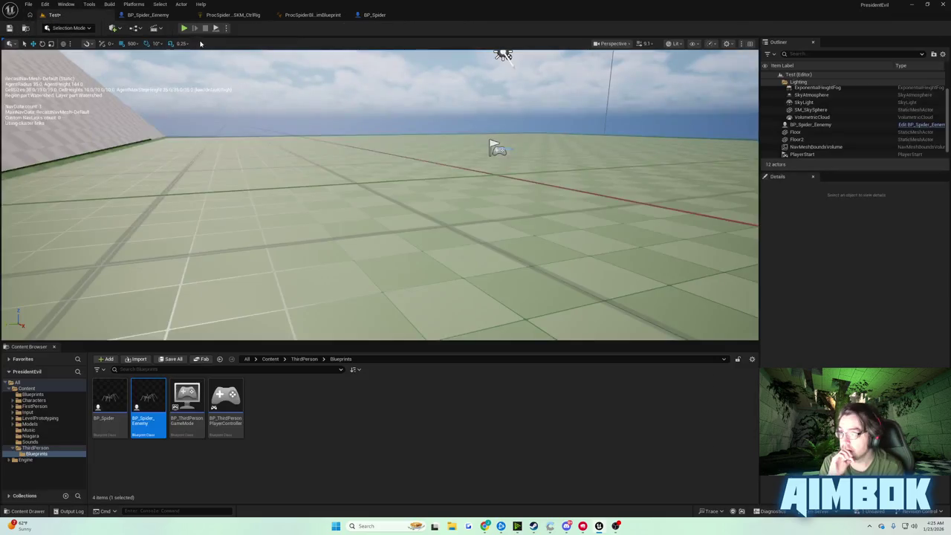
{"action": "key", "text": "alt+p"}
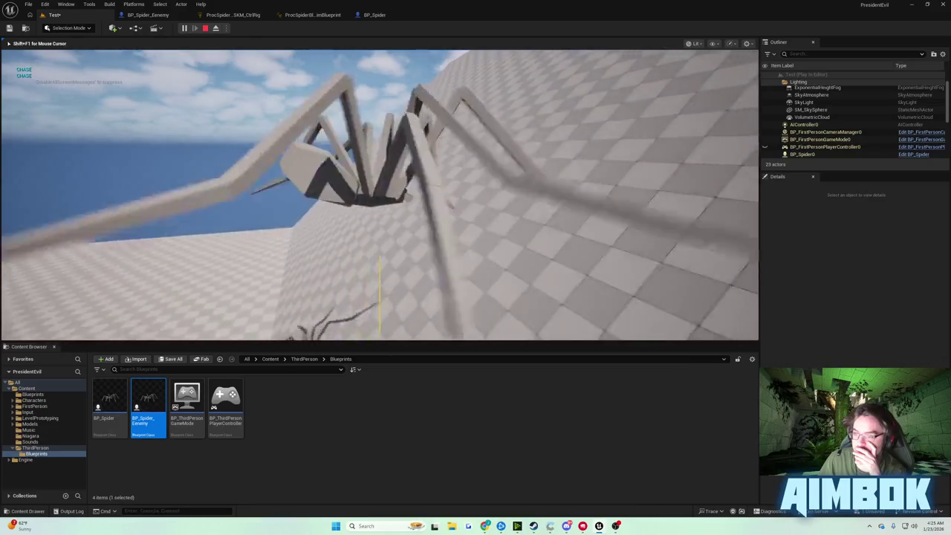
{"action": "key", "text": "Escape"}
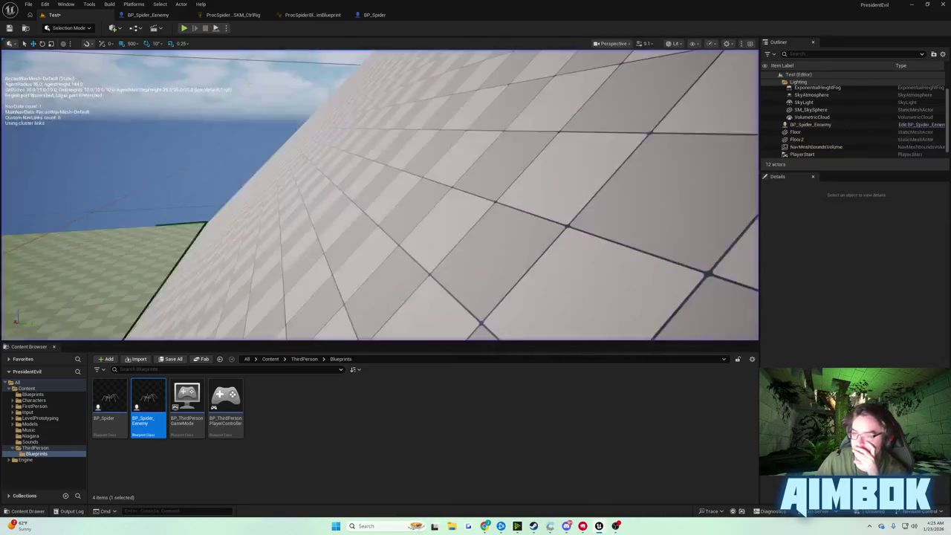
{"action": "left_click", "coordinate": [374, 16]}
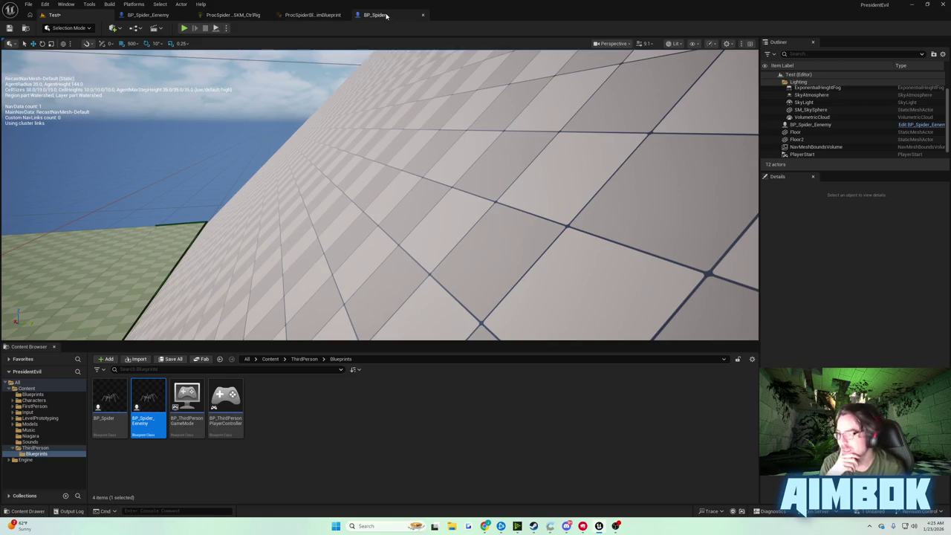
{"action": "mouse_move", "coordinate": [446, 97]}
{"action": "left_mouse_down"}
{"action": "mouse_move", "coordinate": [406, 109]}
{"action": "mouse_move", "coordinate": [503, 111]}
{"action": "mouse_move", "coordinate": [312, 111]}
{"action": "mouse_move", "coordinate": [297, 127]}
{"action": "mouse_move", "coordinate": [307, 136]}
{"action": "mouse_move", "coordinate": [167, 146]}
{"action": "mouse_move", "coordinate": [458, 139]}
{"action": "mouse_move", "coordinate": [441, 140]}
{"action": "mouse_move", "coordinate": [713, 164]}
{"action": "mouse_move", "coordinate": [419, 167]}
{"action": "left_mouse_up"}
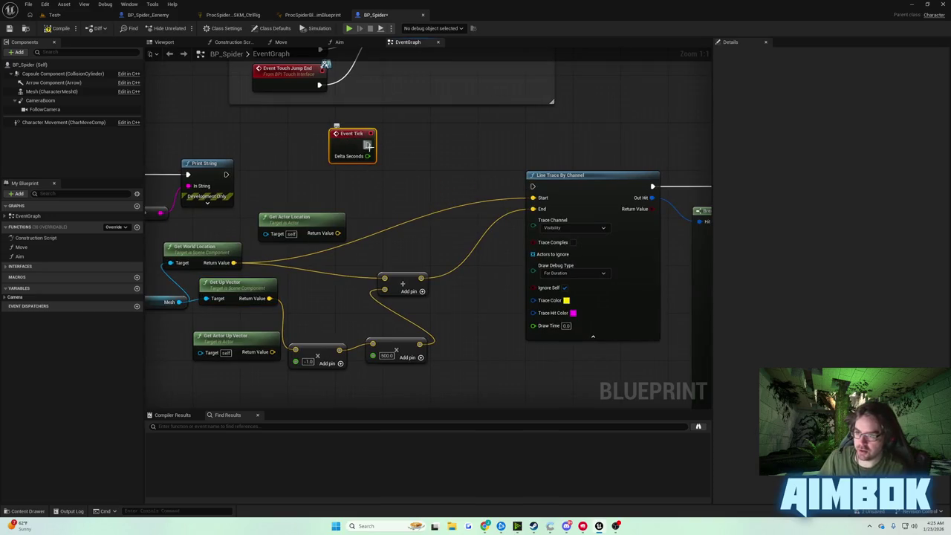
Step: Add an Event BeginPlay node and wire it to drive Line Trace By Channel
{"action": "mouse_move", "coordinate": [369, 147]}
{"action": "left_mouse_down"}
{"action": "mouse_move", "coordinate": [679, 144]}
{"action": "mouse_move", "coordinate": [679, 116]}
{"action": "mouse_move", "coordinate": [549, 173]}
{"action": "mouse_move", "coordinate": [374, 227]}
{"action": "mouse_move", "coordinate": [374, 178]}
{"action": "left_mouse_up"}
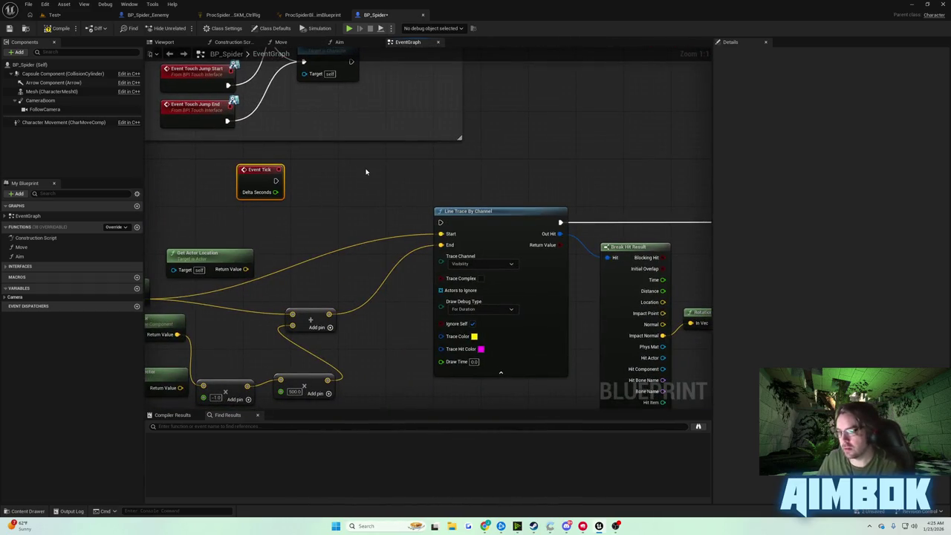
{"action": "right_click", "coordinate": [365, 171]}
{"action": "type", "text": "event begi"}
{"action": "type", "text": "n play"}
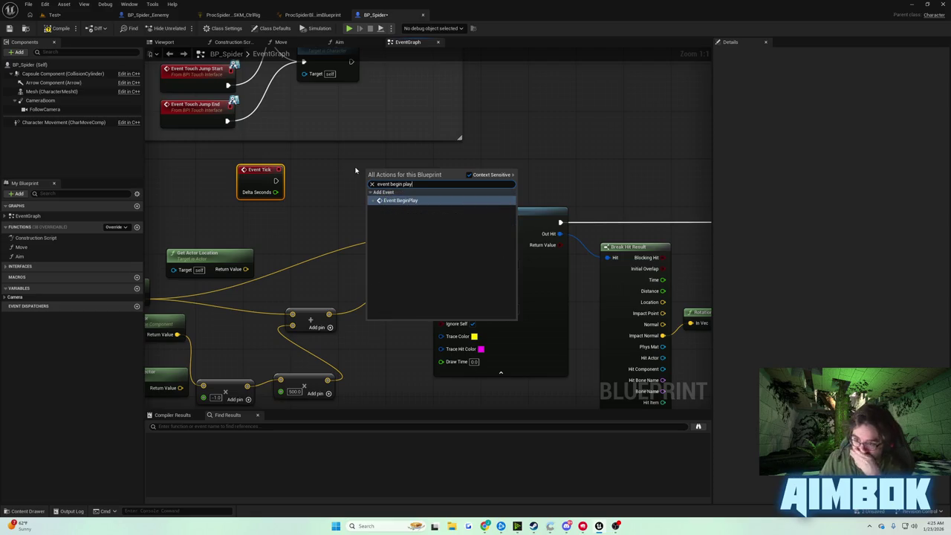
{"action": "key", "text": "Return"}
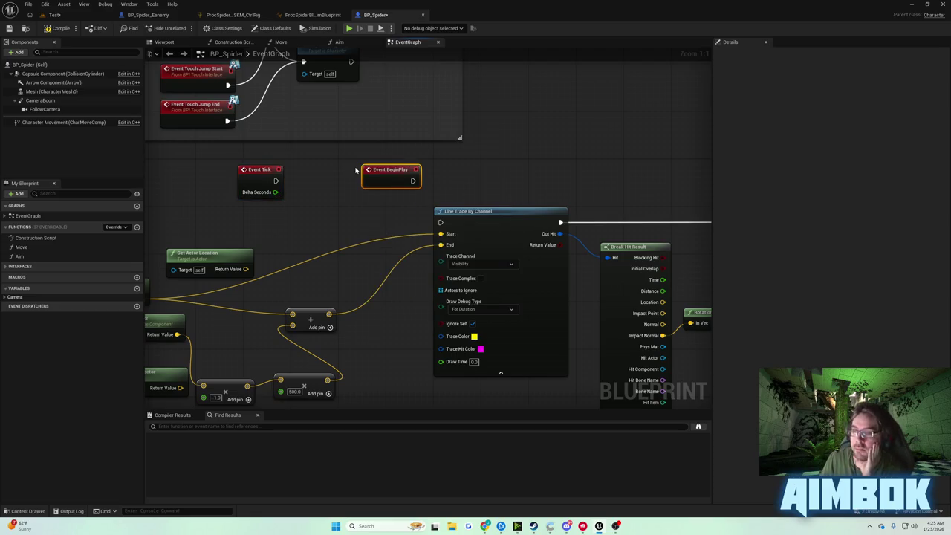
{"action": "mouse_move", "coordinate": [388, 178]}
{"action": "left_mouse_down"}
{"action": "mouse_move", "coordinate": [370, 202]}
{"action": "mouse_move", "coordinate": [441, 221]}
{"action": "left_mouse_up"}
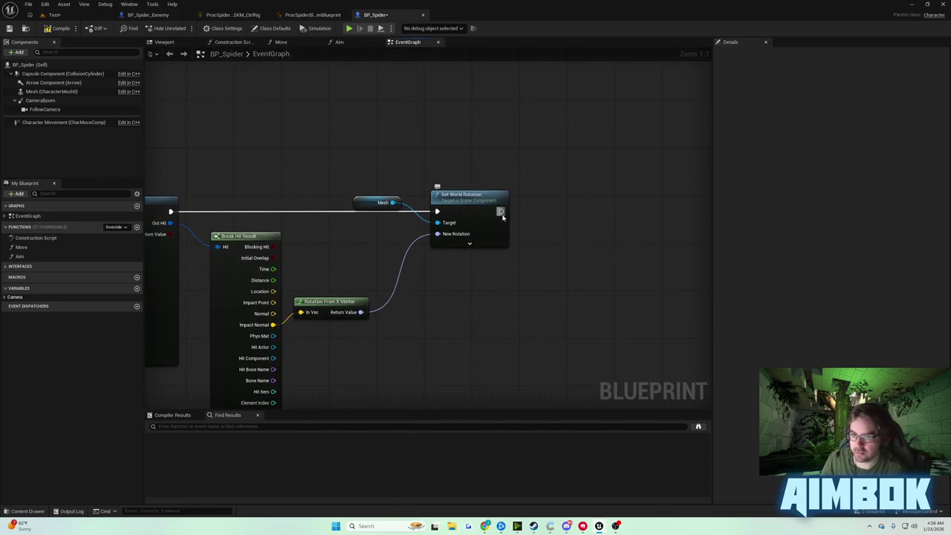
Step: Add a Delay node with a 0.5-second Duration after Set World Rotation
{"action": "left_click_drag", "start_coordinate": [501, 211], "coordinate": [546, 182]}
{"action": "type", "text": "delay"}
{"action": "key", "text": "Return"}
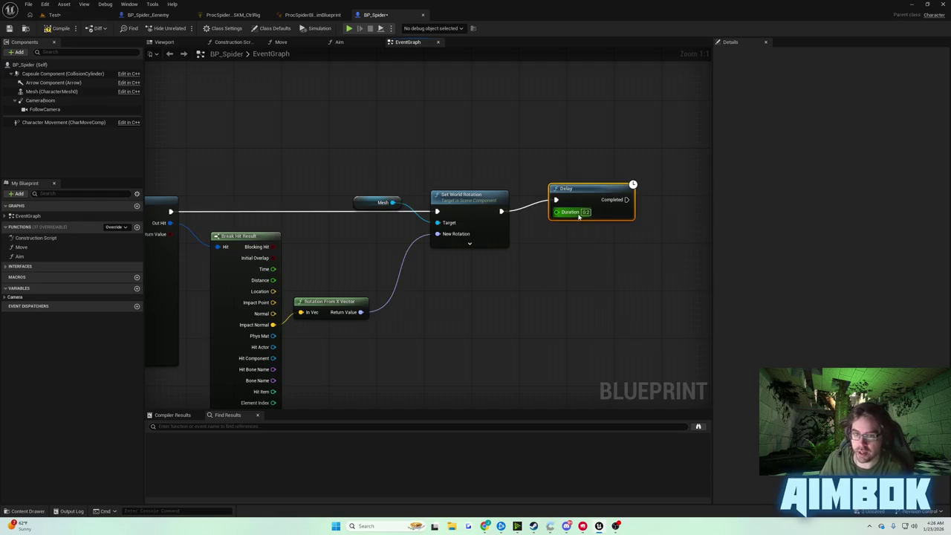
{"action": "type", "text": "0.5"}
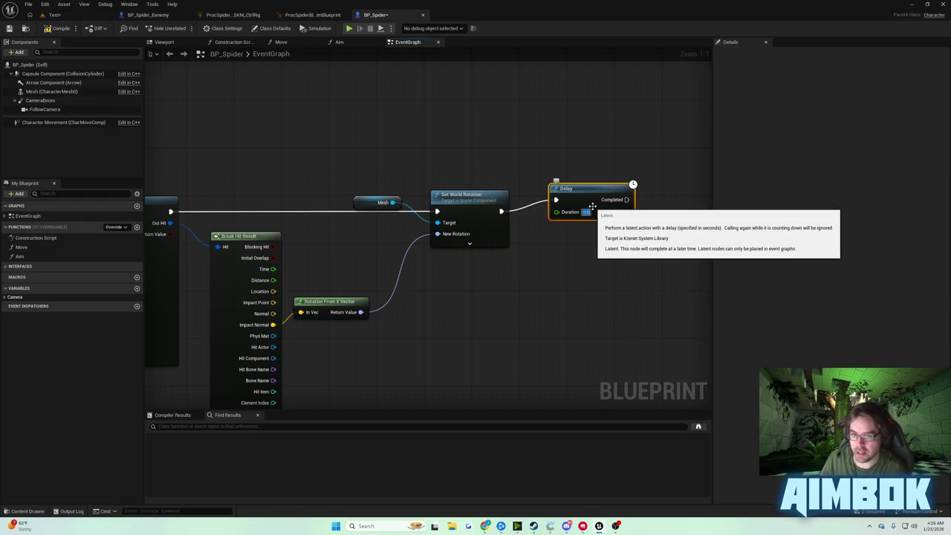
{"action": "left_click_drag", "start_coordinate": [467, 174], "coordinate": [286, 216]}
Step: Loop the Delay back into the line trace, then play-test and eject to watch the spider
{"action": "left_click", "coordinate": [61, 28]}
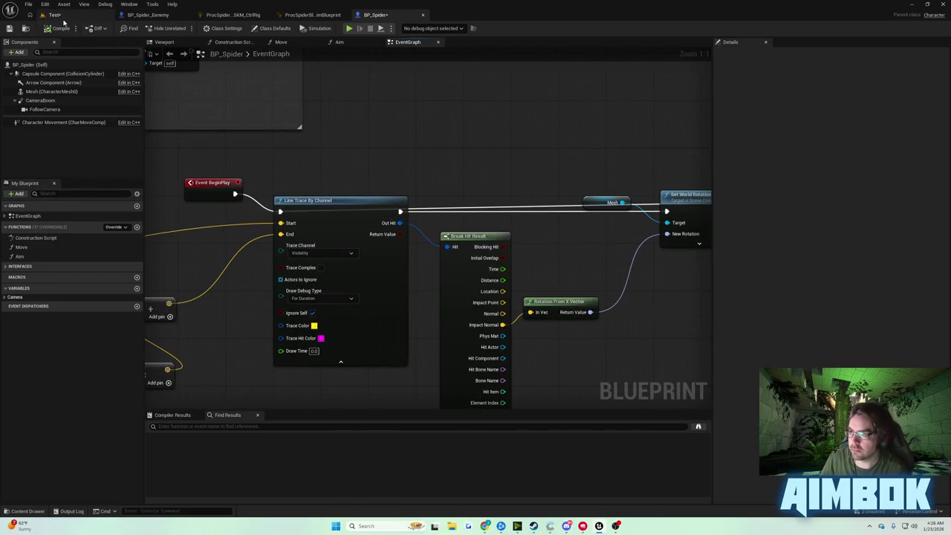
{"action": "left_click", "coordinate": [54, 15]}
{"action": "left_click", "coordinate": [184, 28]}
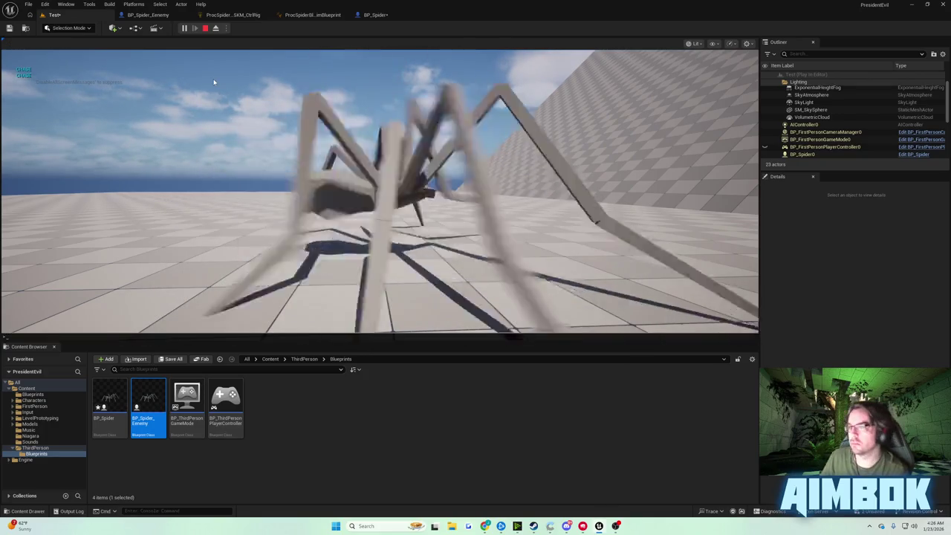
{"action": "key", "text": "shift+F1"}
{"action": "left_click", "coordinate": [215, 29]}
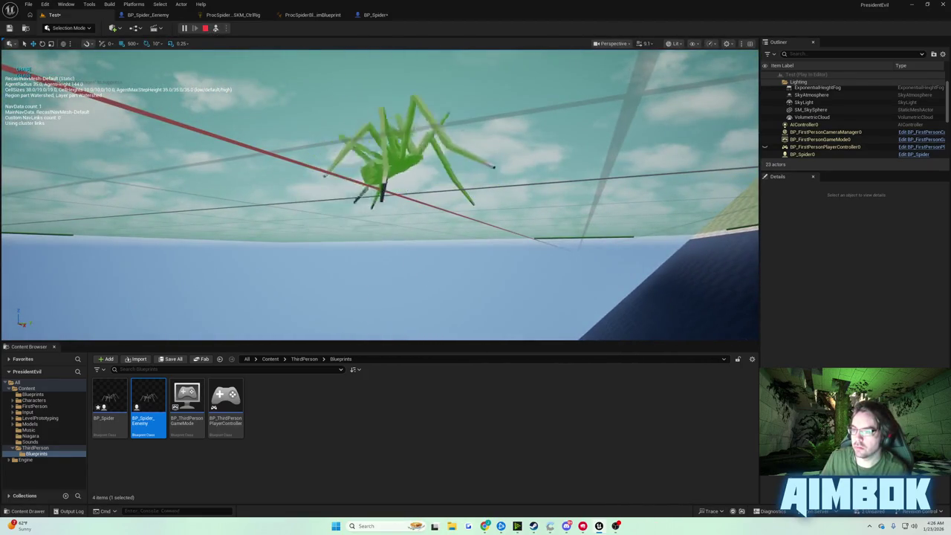
Step: Set the line trace's Draw Time to 0.5, then compile and save BP_Spider
{"action": "left_click", "coordinate": [386, 16]}
{"action": "left_click_drag", "start_coordinate": [518, 179], "coordinate": [542, 168]}
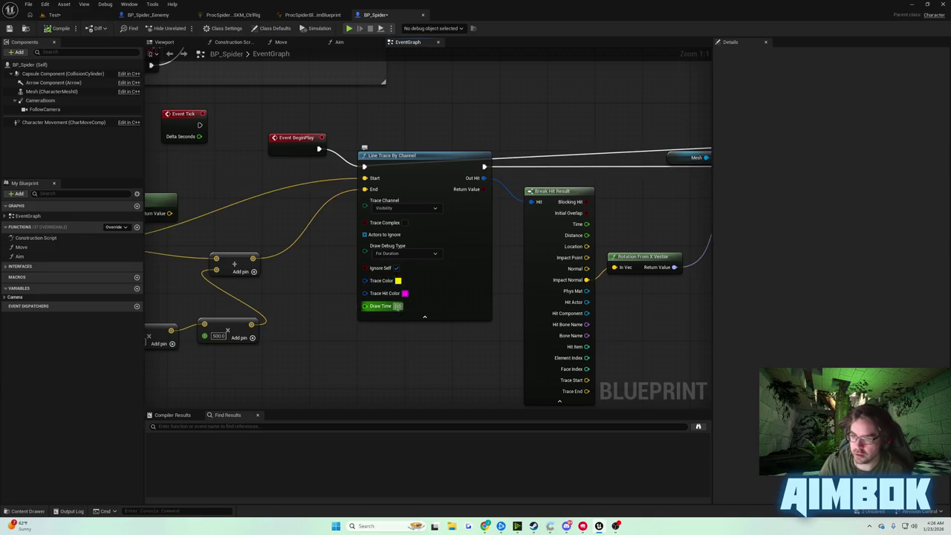
{"action": "left_click", "coordinate": [397, 306]}
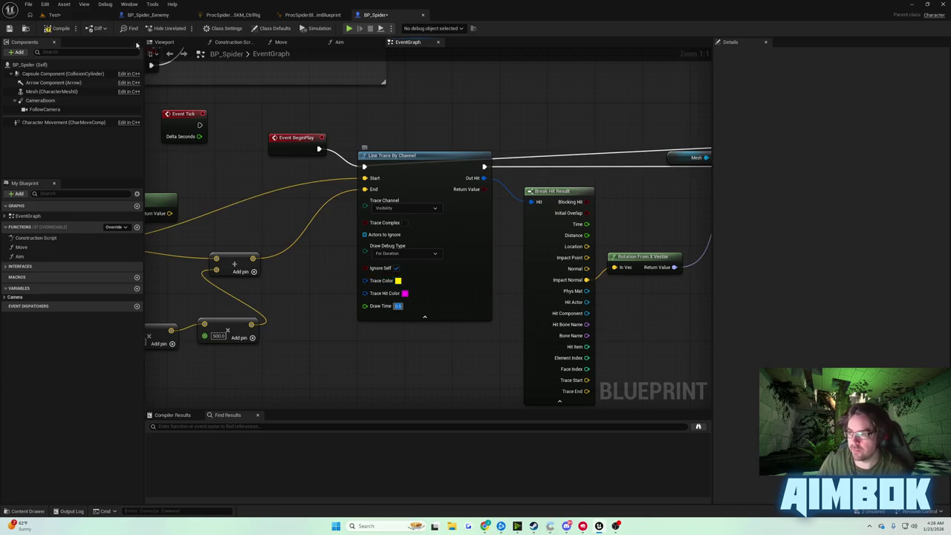
{"action": "left_click", "coordinate": [60, 28]}
{"action": "left_click", "coordinate": [9, 28]}
{"action": "left_click", "coordinate": [54, 15]}
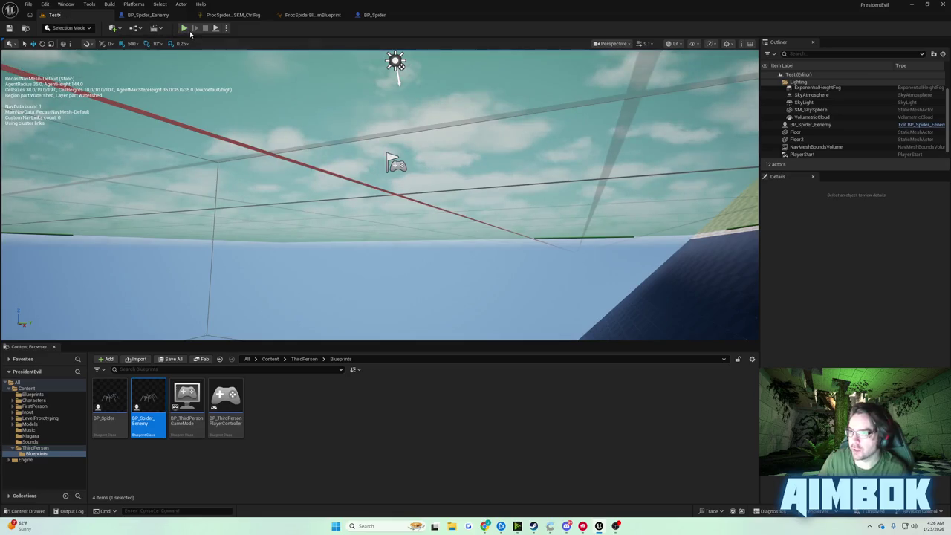
{"action": "left_click", "coordinate": [183, 28]}
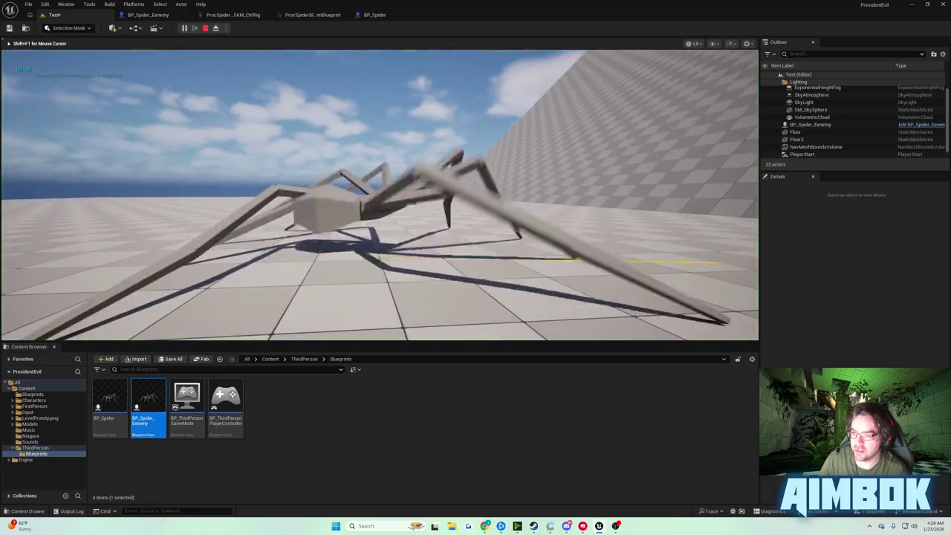
{"action": "key", "text": "F8"}
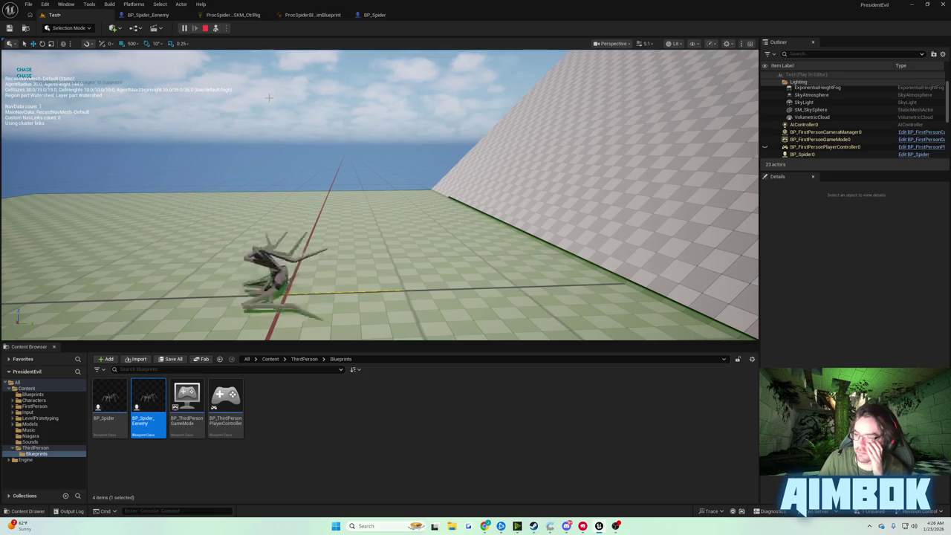
{"action": "key", "text": "Escape"}
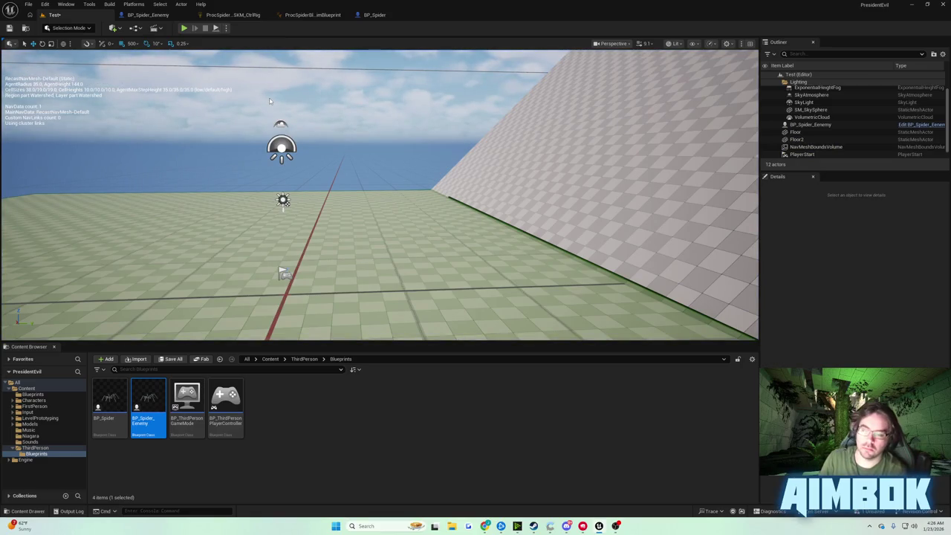
Step: Drive Rotation From X Vector's In Vec from Break Hit Result's Impact Normal instead of Normal
{"action": "left_click", "coordinate": [375, 14]}
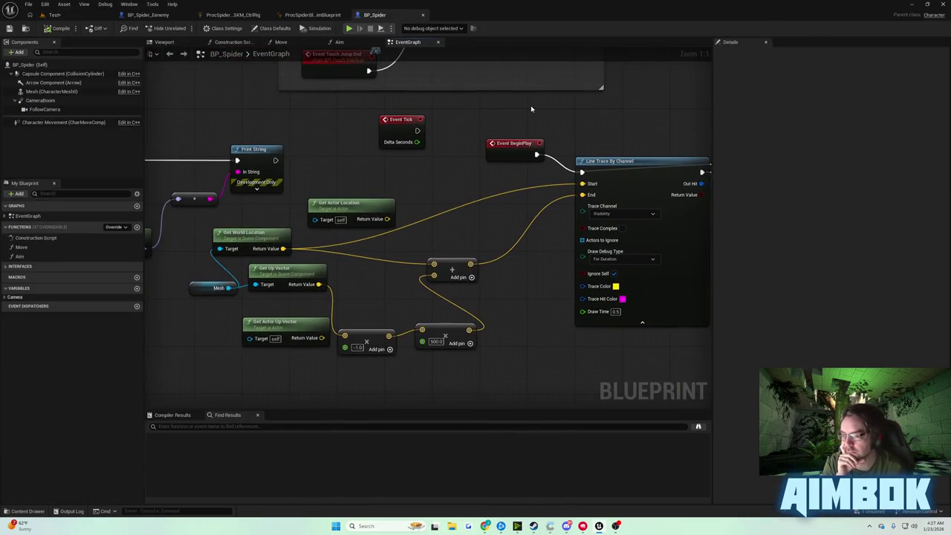
{"action": "mouse_move", "coordinate": [531, 109]}
{"action": "left_mouse_down"}
{"action": "mouse_move", "coordinate": [464, 128]}
{"action": "mouse_move", "coordinate": [112, 130]}
{"action": "mouse_move", "coordinate": [341, 112]}
{"action": "left_mouse_up"}
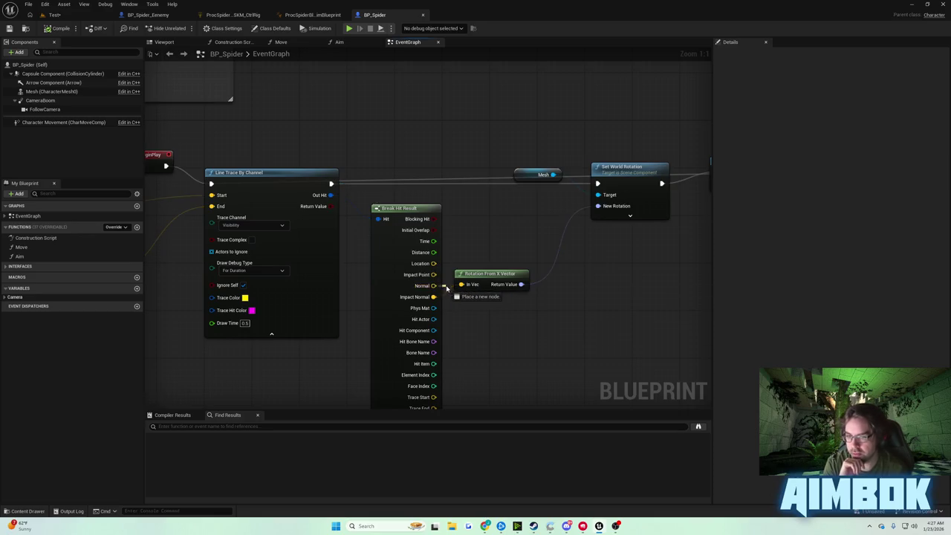
{"action": "left_click_drag", "start_coordinate": [434, 296], "coordinate": [461, 285]}
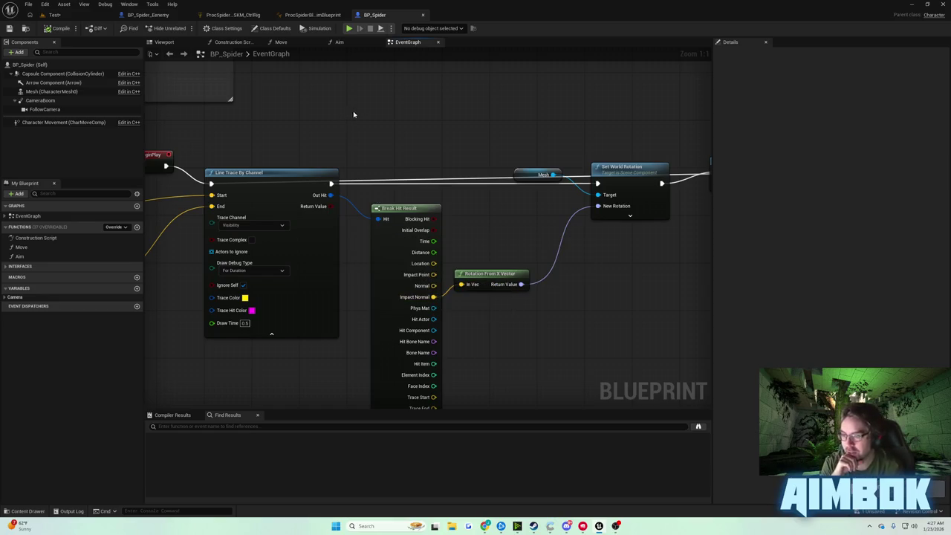
Step: Move the Delay node higher and nudge Line Trace By Channel upward
{"action": "left_click_drag", "start_coordinate": [404, 136], "coordinate": [244, 124]}
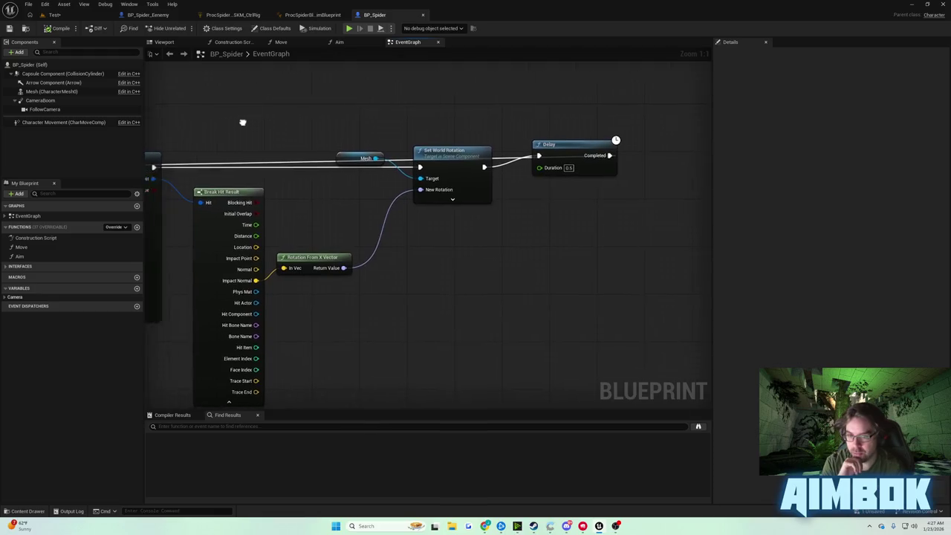
{"action": "left_click_drag", "start_coordinate": [609, 141], "coordinate": [583, 91]}
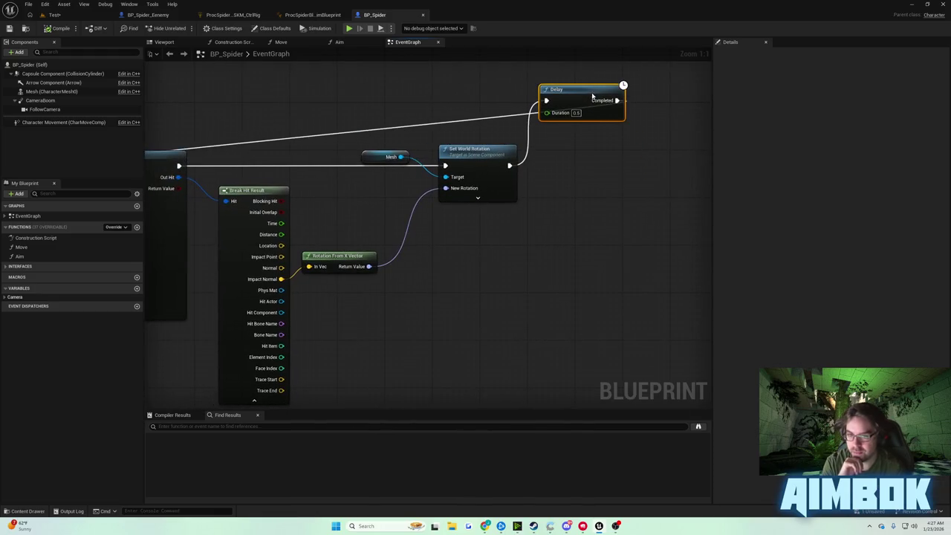
{"action": "mouse_move", "coordinate": [417, 115]}
{"action": "left_mouse_down"}
{"action": "mouse_move", "coordinate": [620, 134]}
{"action": "mouse_move", "coordinate": [613, 138]}
{"action": "left_mouse_up"}
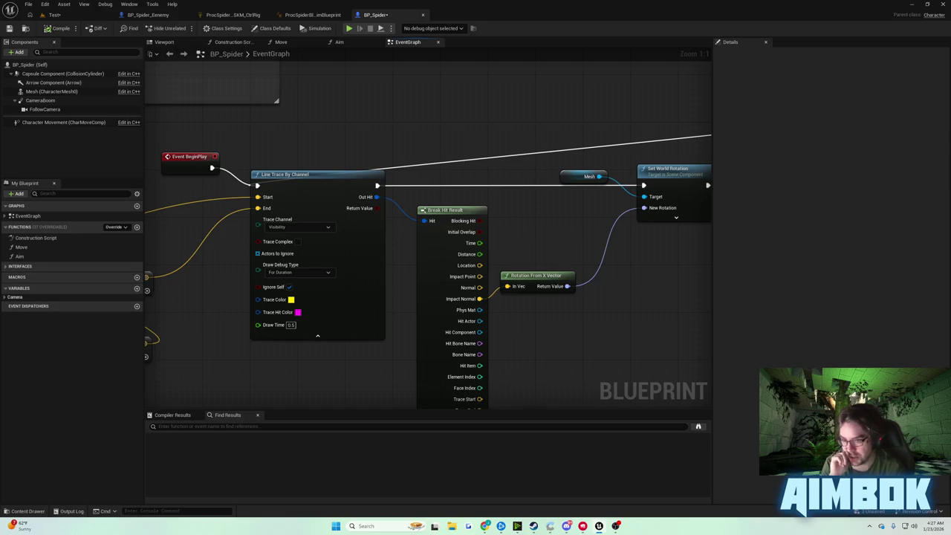
{"action": "left_click_drag", "start_coordinate": [299, 181], "coordinate": [296, 174]}
{"action": "mouse_move", "coordinate": [288, 130]}
{"action": "left_mouse_down"}
{"action": "mouse_move", "coordinate": [345, 110]}
{"action": "mouse_move", "coordinate": [586, 134]}
{"action": "left_mouse_up"}
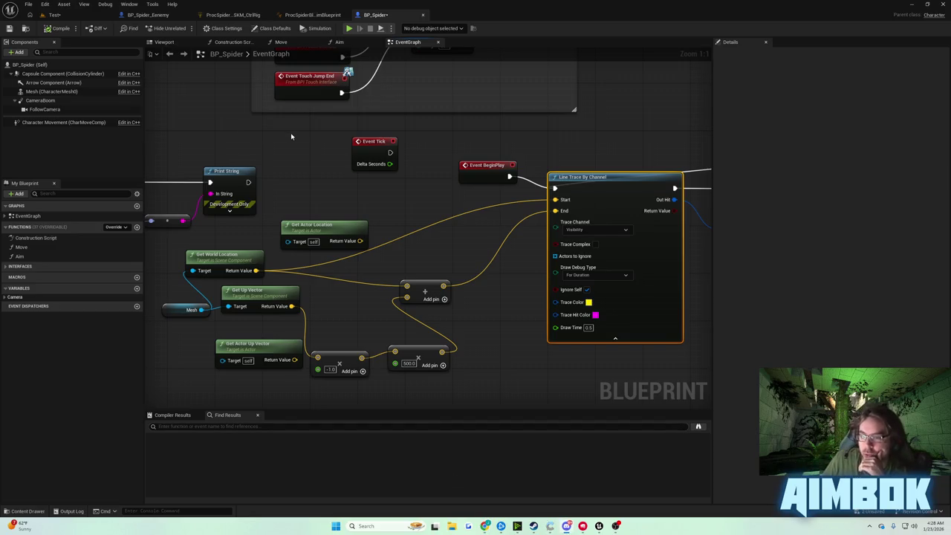
Step: Reposition the Delay node and set its Duration to 2 seconds
{"action": "left_click_drag", "start_coordinate": [707, 218], "coordinate": [185, 281]}
{"action": "left_click_drag", "start_coordinate": [565, 209], "coordinate": [576, 179]}
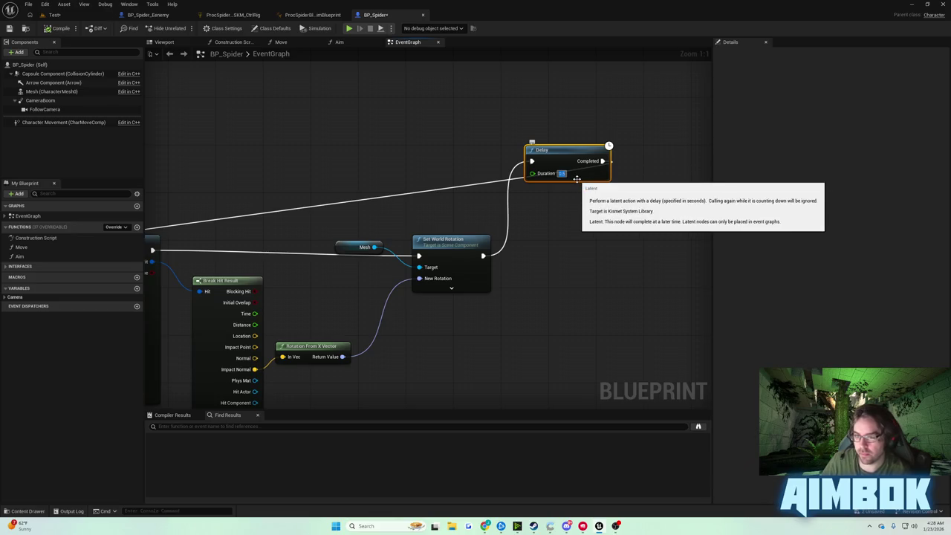
{"action": "type", "text": "2"}
{"action": "key", "text": "Return"}
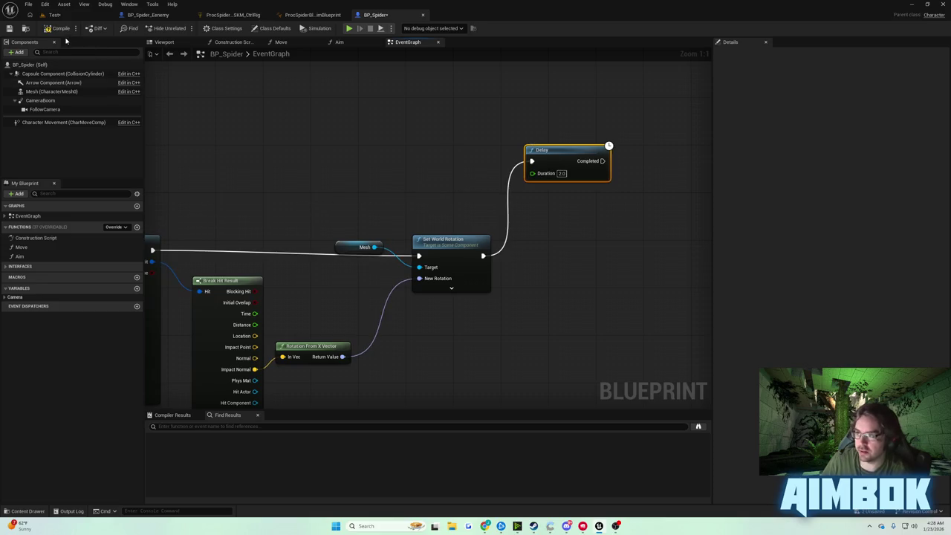
Step: Switch to the Test level and start a playtest of the spider
{"action": "left_click", "coordinate": [53, 16]}
{"action": "left_click", "coordinate": [376, 15]}
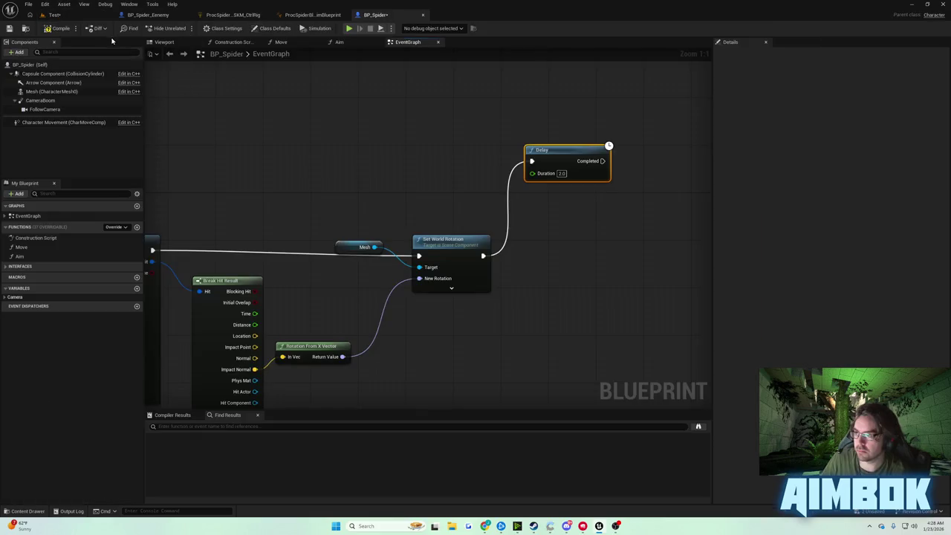
{"action": "left_click", "coordinate": [59, 30]}
{"action": "left_click", "coordinate": [53, 15]}
{"action": "left_click", "coordinate": [184, 29]}
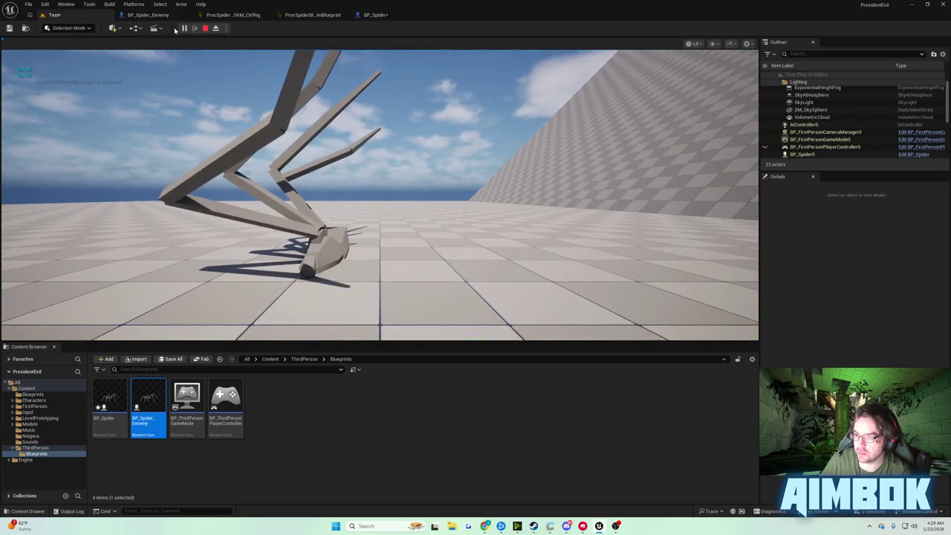
Step: Eject from the running playtest, stop it, then run and end another playtest
{"action": "left_click", "coordinate": [214, 28]}
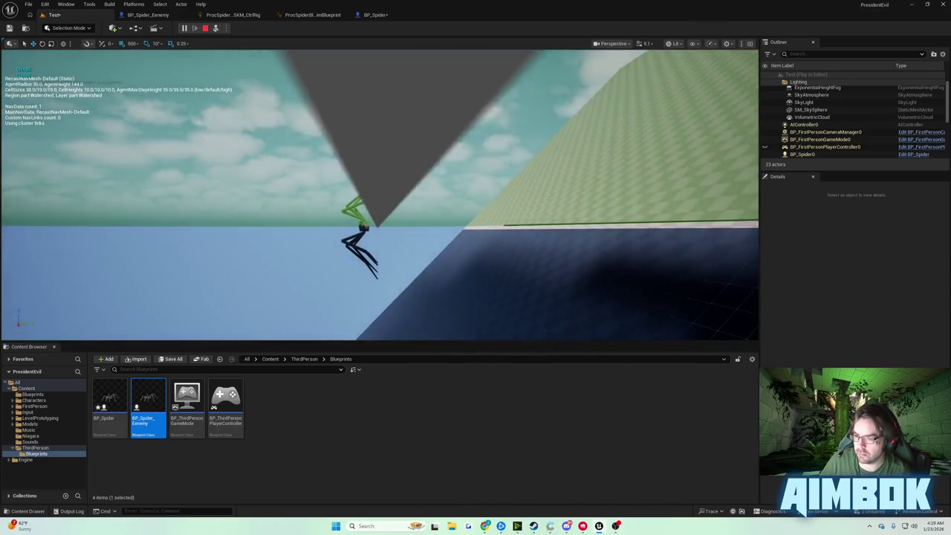
{"action": "left_click", "coordinate": [205, 28]}
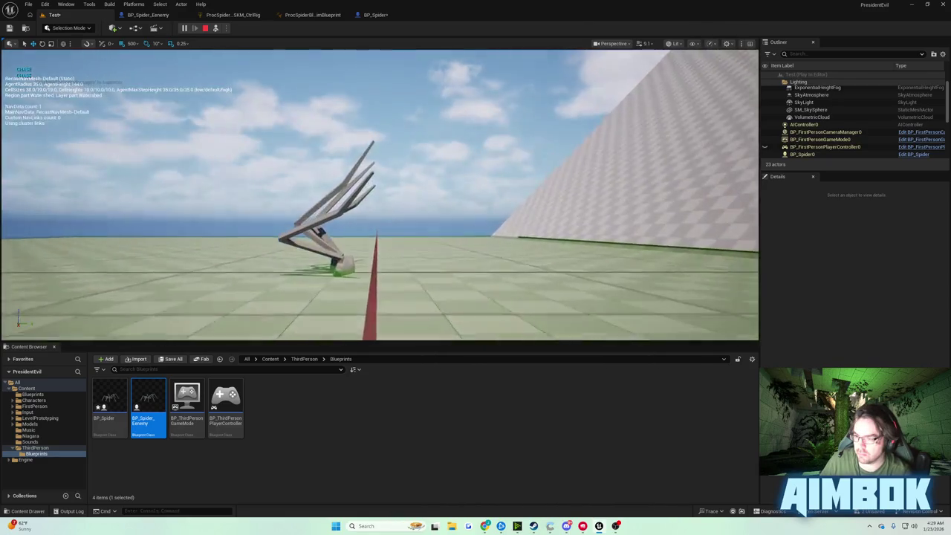
{"action": "left_click", "coordinate": [185, 29]}
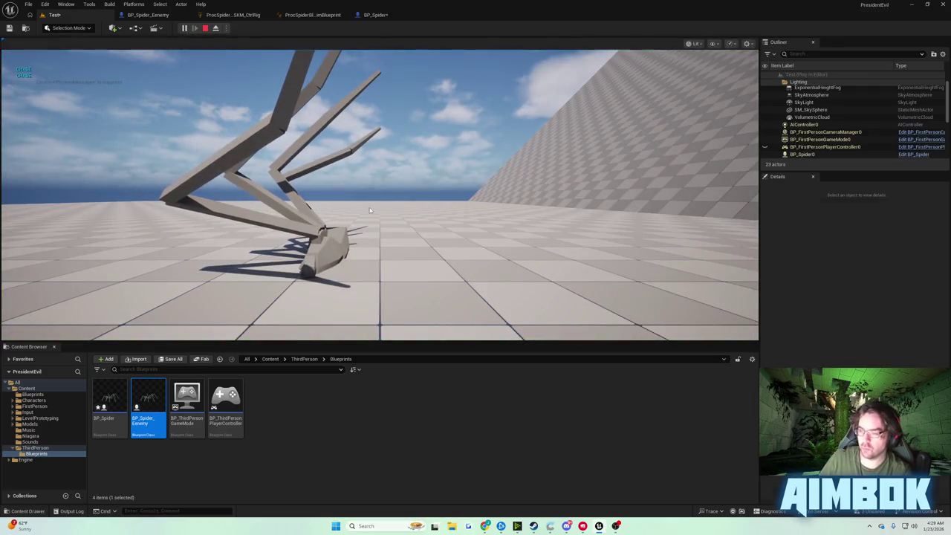
{"action": "key", "text": "Escape"}
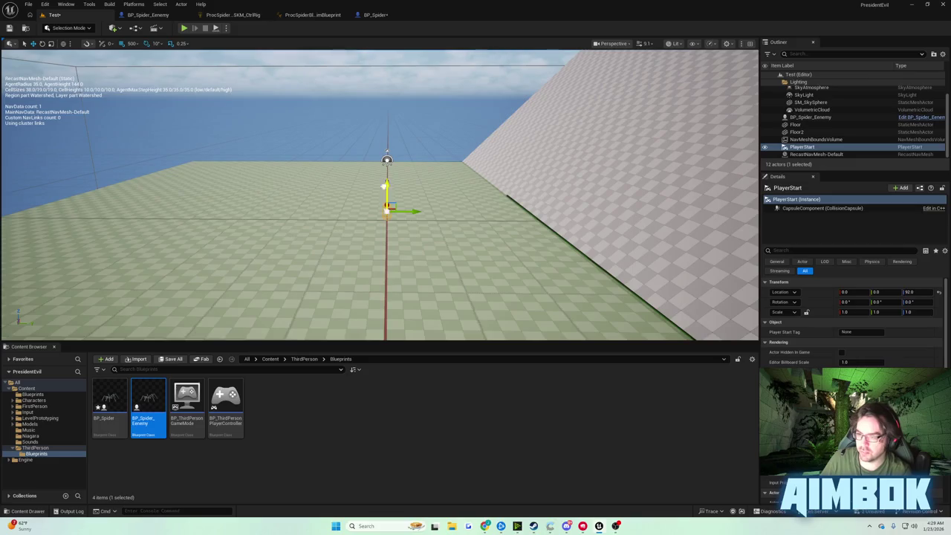
Step: Raise the PlayerStart to Z 592, then to Z 1092, playtesting after each
{"action": "left_click_drag", "start_coordinate": [384, 186], "coordinate": [256, 50]}
{"action": "left_click", "coordinate": [184, 28]}
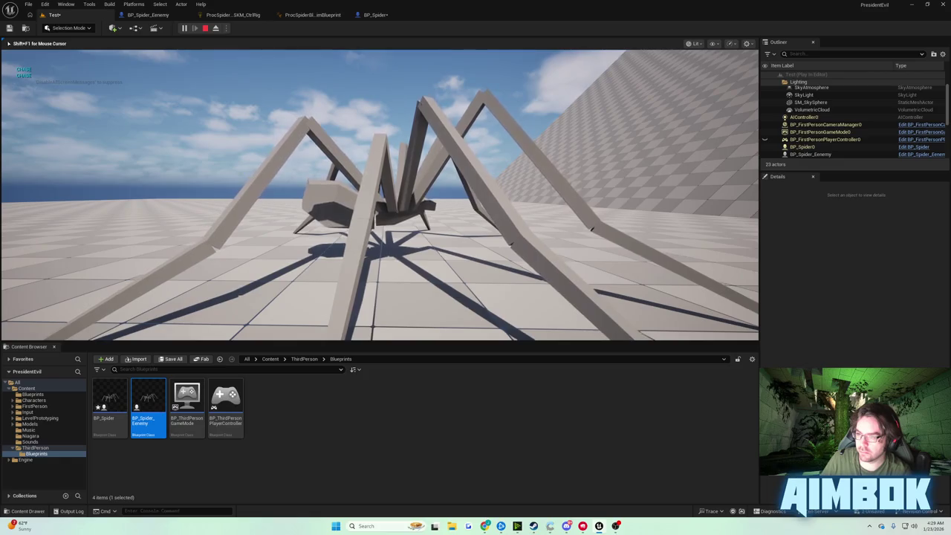
{"action": "key", "text": "Escape"}
{"action": "key", "text": "f"}
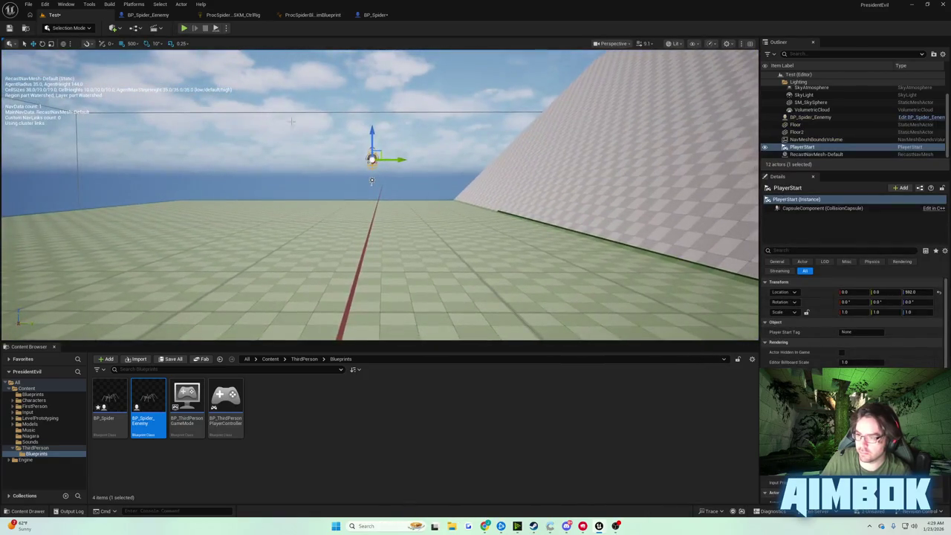
{"action": "left_click_drag", "start_coordinate": [372, 138], "coordinate": [372, 88]}
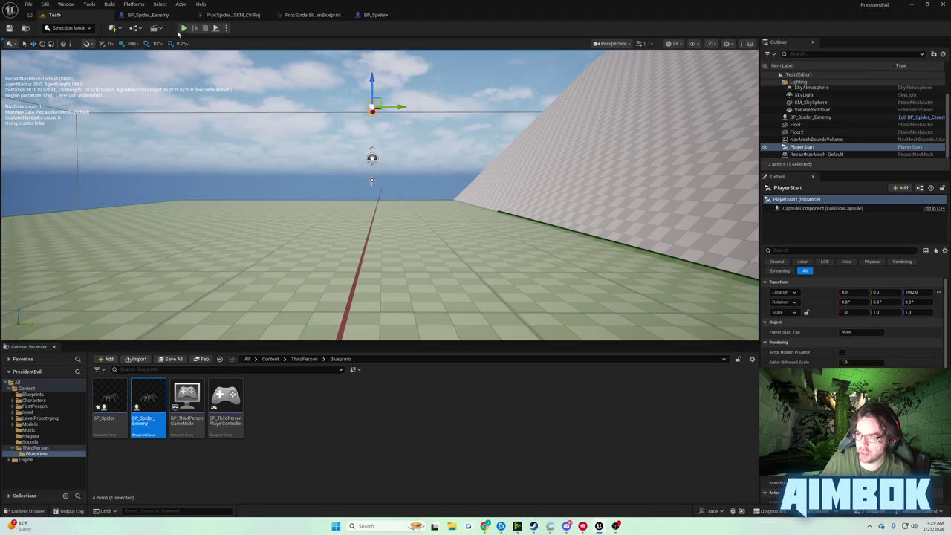
{"action": "left_click", "coordinate": [184, 28]}
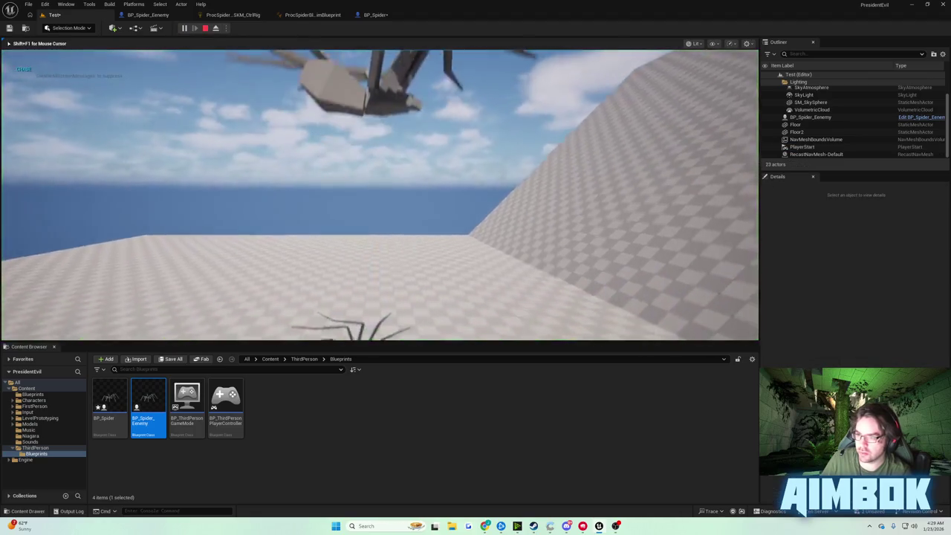
{"action": "key", "text": "Escape"}
{"action": "left_click", "coordinate": [375, 15]}
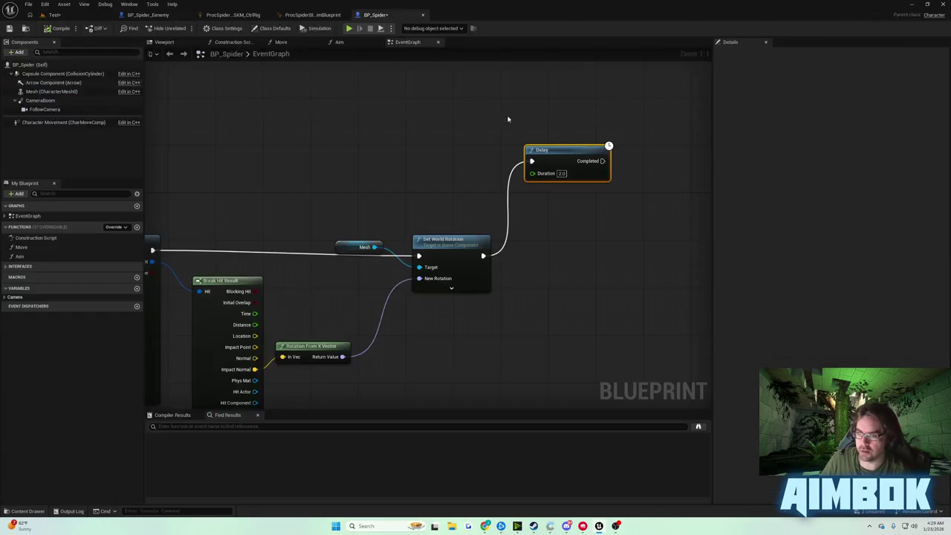
{"action": "mouse_move", "coordinate": [602, 161]}
{"action": "left_mouse_down"}
{"action": "mouse_move", "coordinate": [645, 166]}
{"action": "mouse_move", "coordinate": [186, 178]}
{"action": "mouse_move", "coordinate": [438, 197]}
{"action": "mouse_move", "coordinate": [436, 216]}
{"action": "mouse_move", "coordinate": [417, 210]}
{"action": "mouse_move", "coordinate": [525, 251]}
{"action": "left_mouse_up"}
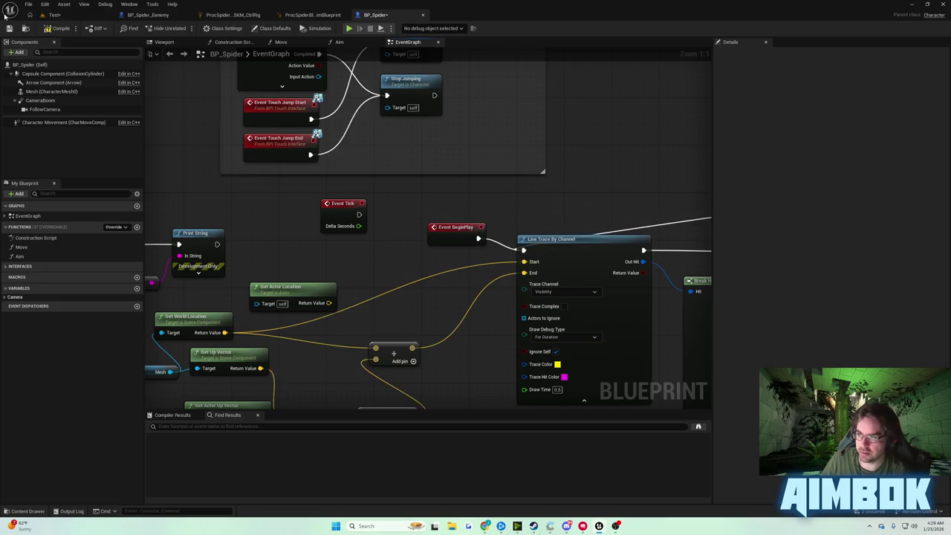
{"action": "left_click", "coordinate": [54, 15]}
{"action": "left_click", "coordinate": [183, 28]}
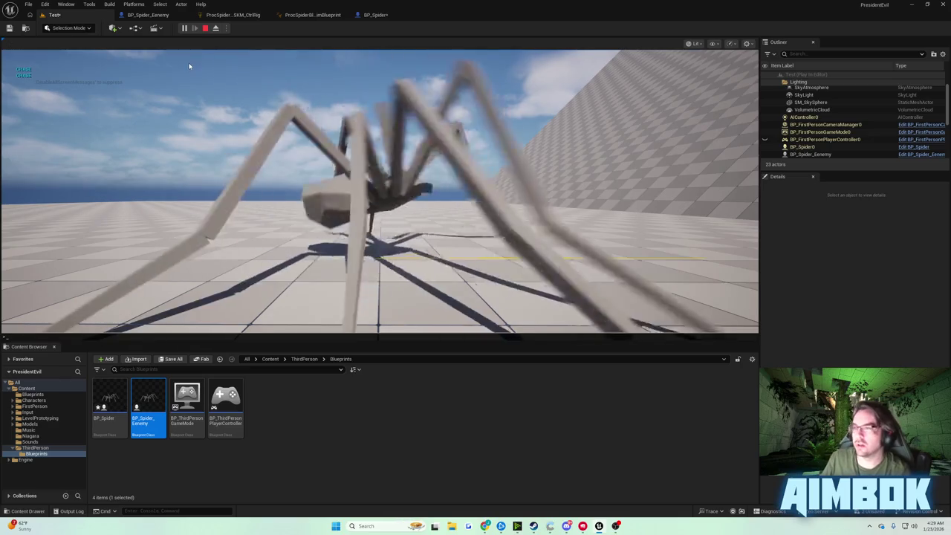
{"action": "key", "text": "F8"}
{"action": "key", "text": "p"}
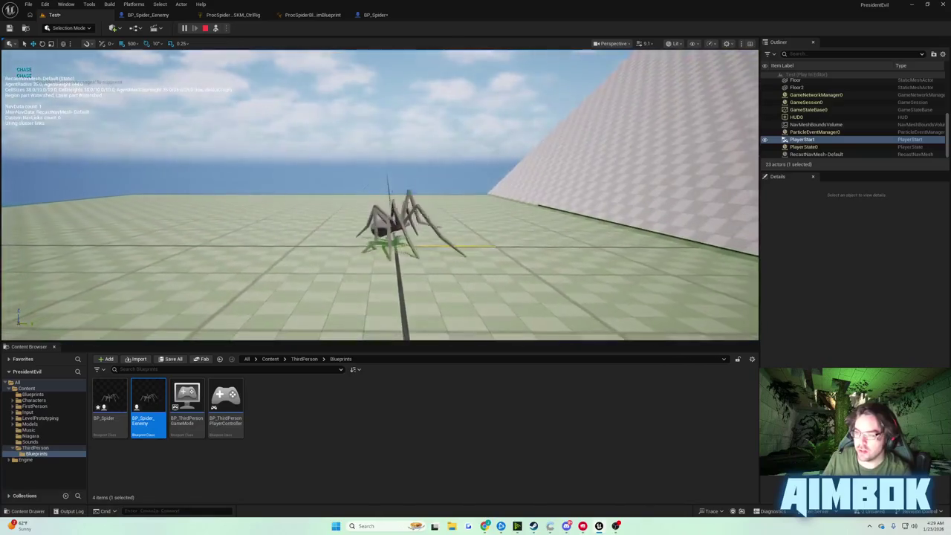
{"action": "key", "text": "Escape"}
{"action": "left_click", "coordinate": [375, 15]}
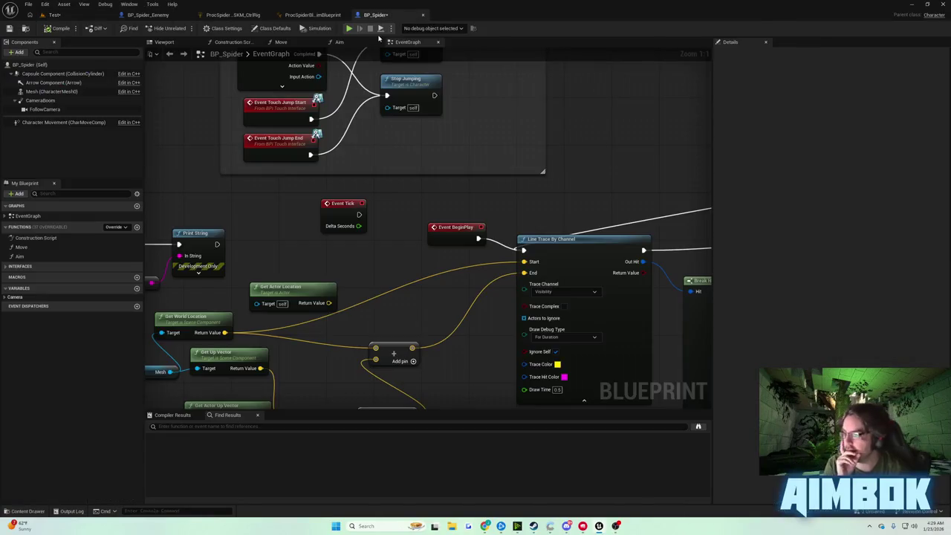
{"action": "mouse_move", "coordinate": [401, 85]}
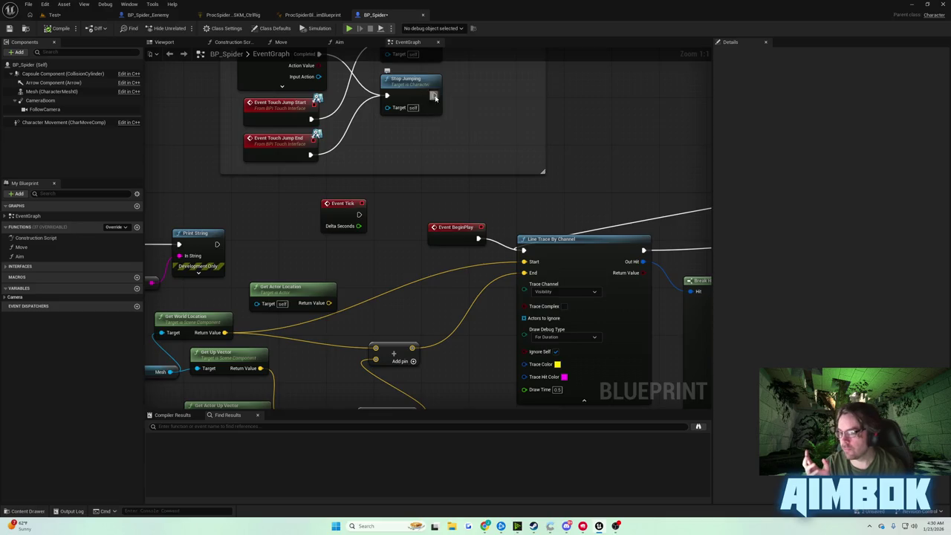
{"action": "mouse_move", "coordinate": [507, 130]}
{"action": "left_mouse_down"}
{"action": "mouse_move", "coordinate": [279, 112]}
{"action": "mouse_move", "coordinate": [150, 40]}
{"action": "left_mouse_up"}
{"action": "left_click_drag", "start_coordinate": [433, 79], "coordinate": [577, 106]}
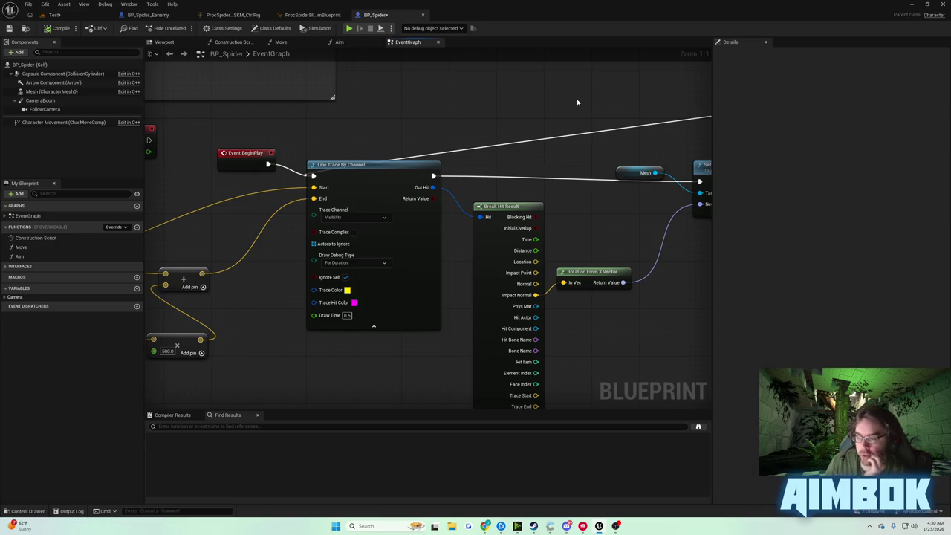
Step: Search for rotate-vector actions and add a Rotate Vector node on the rotation output
{"action": "scroll", "coordinate": [477, 115], "scroll_direction": "down", "scroll_amount": 2}
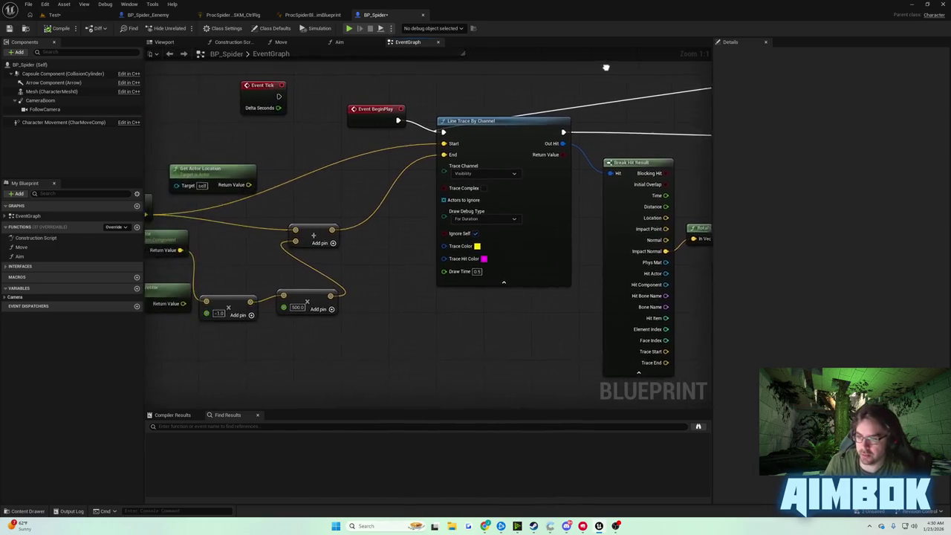
{"action": "scroll", "coordinate": [609, 67], "scroll_direction": "down", "scroll_amount": 1}
{"action": "scroll", "coordinate": [662, 78], "scroll_direction": "up", "scroll_amount": 3}
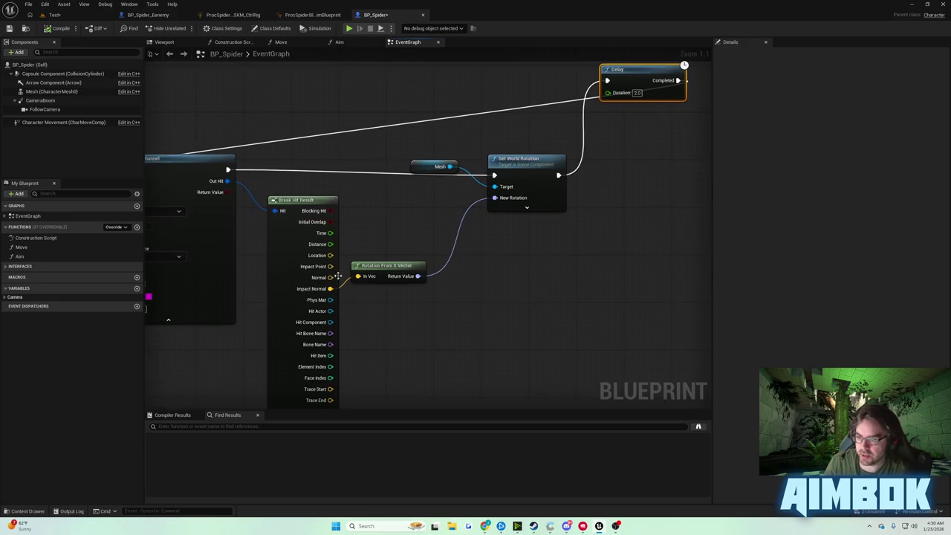
{"action": "left_click_drag", "start_coordinate": [330, 288], "coordinate": [369, 307]}
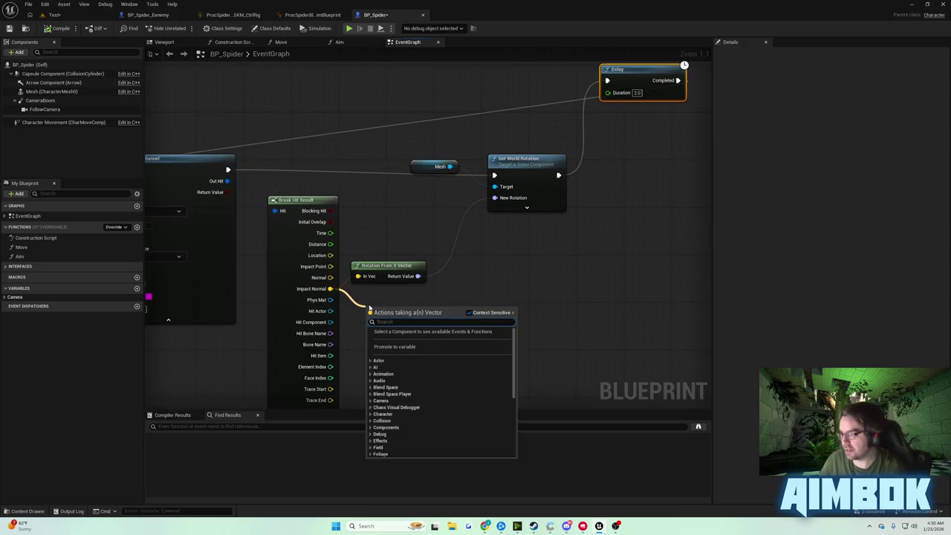
{"action": "type", "text": "* r"}
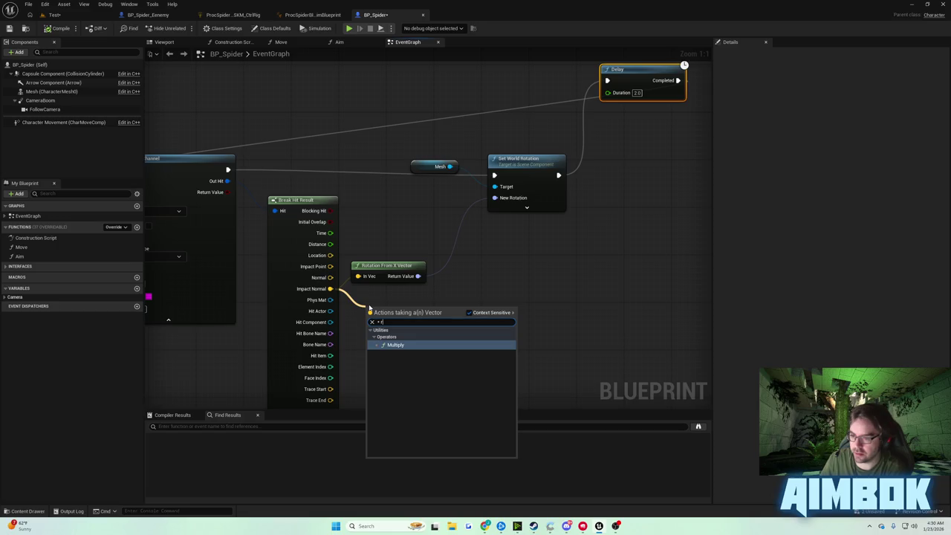
{"action": "left_click_drag", "start_coordinate": [377, 235], "coordinate": [417, 224]}
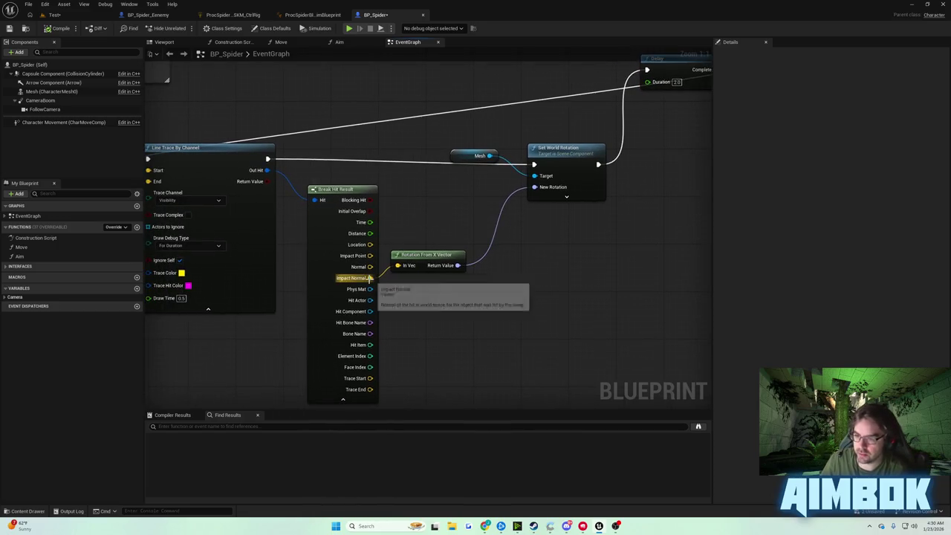
{"action": "left_click_drag", "start_coordinate": [458, 265], "coordinate": [480, 274]}
{"action": "type", "text": "rotate"}
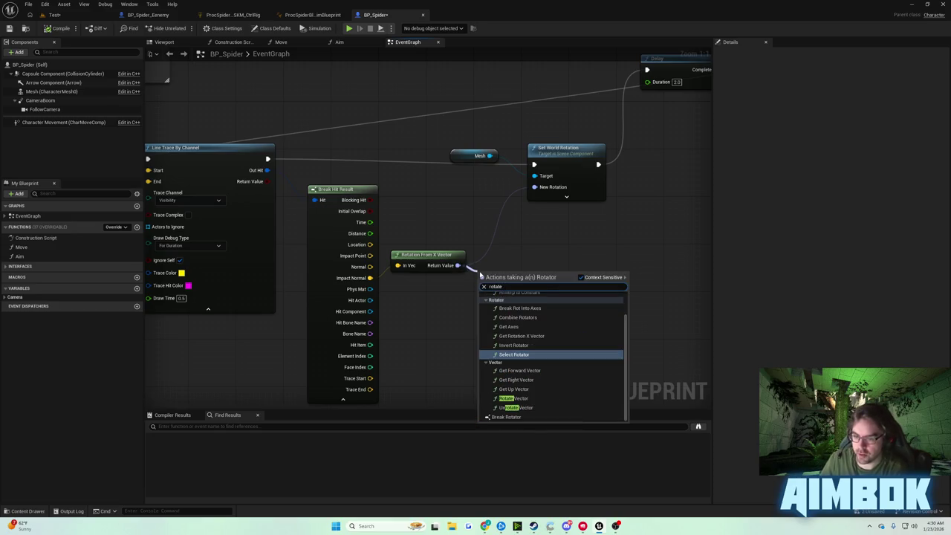
{"action": "key", "text": "Up"}
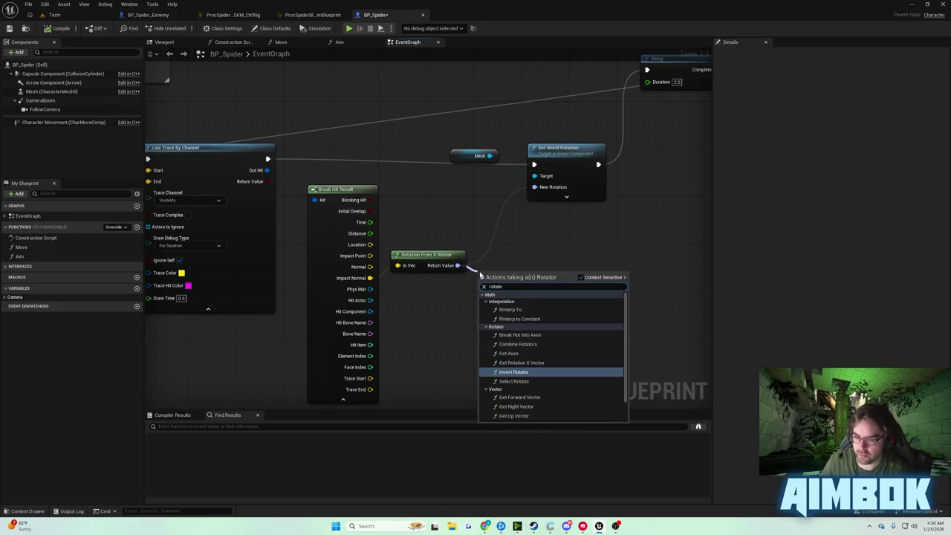
{"action": "type", "text": " aro"}
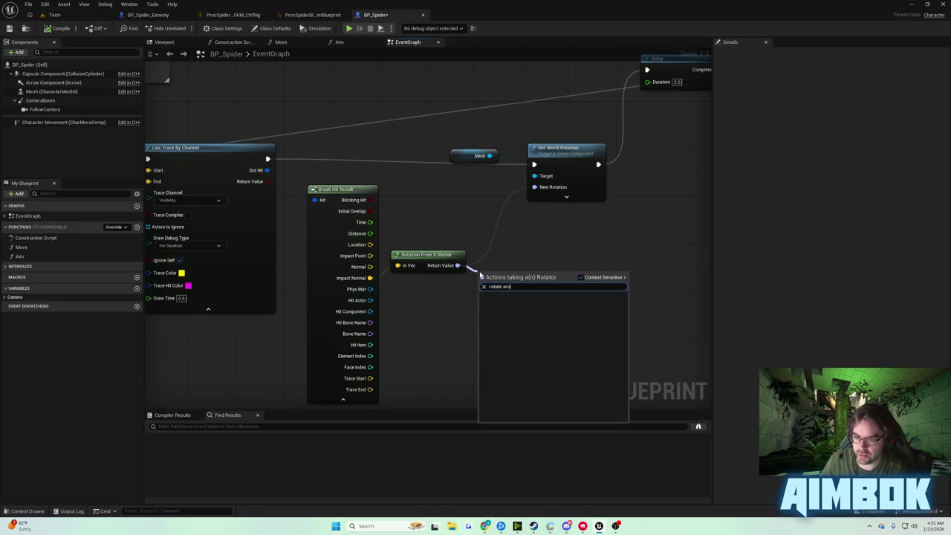
{"action": "key", "text": "BackSpace"}
{"action": "key", "text": "BackSpace"}
{"action": "key", "text": "BackSpace"}
{"action": "type", "text": "vecto"}
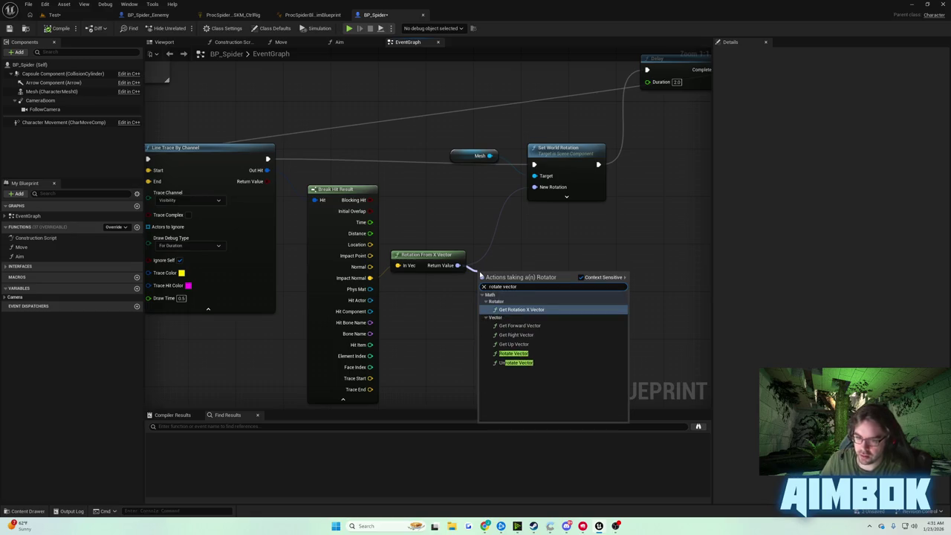
{"action": "key", "text": "Down"}
{"action": "key", "text": "Down"}
{"action": "key", "text": "Down"}
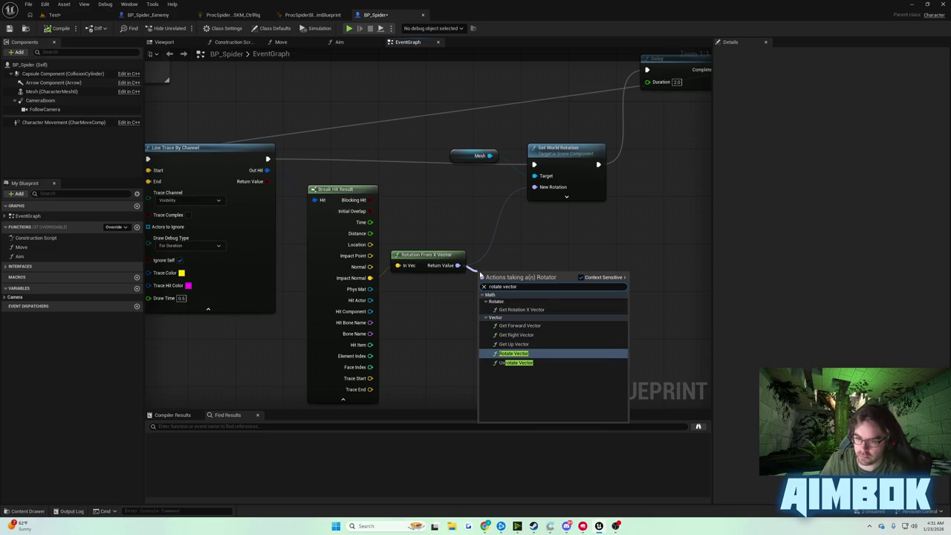
{"action": "key", "text": "Return"}
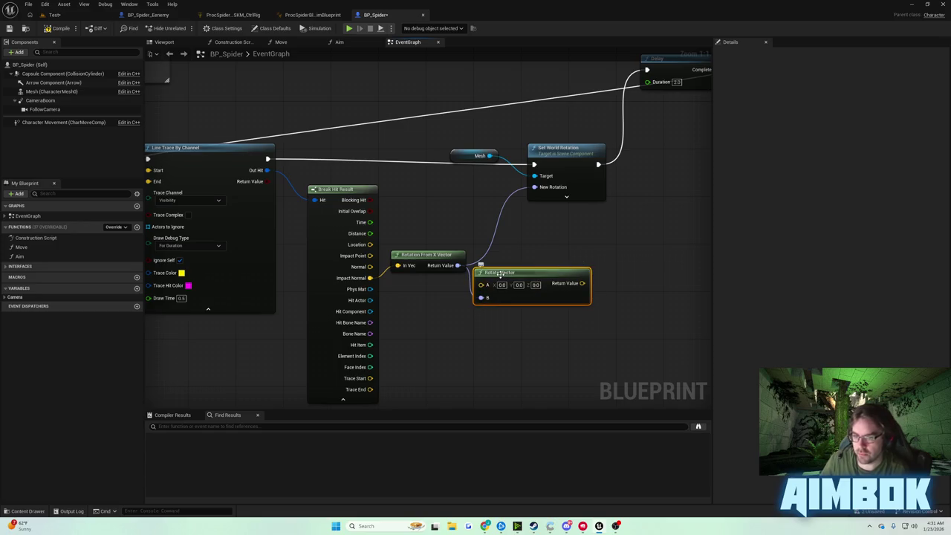
Step: Delete the old Rotate Vector node and add Rotate Vector Around Axis from Impact Normal
{"action": "left_click", "coordinate": [505, 237]}
{"action": "left_click", "coordinate": [496, 273]}
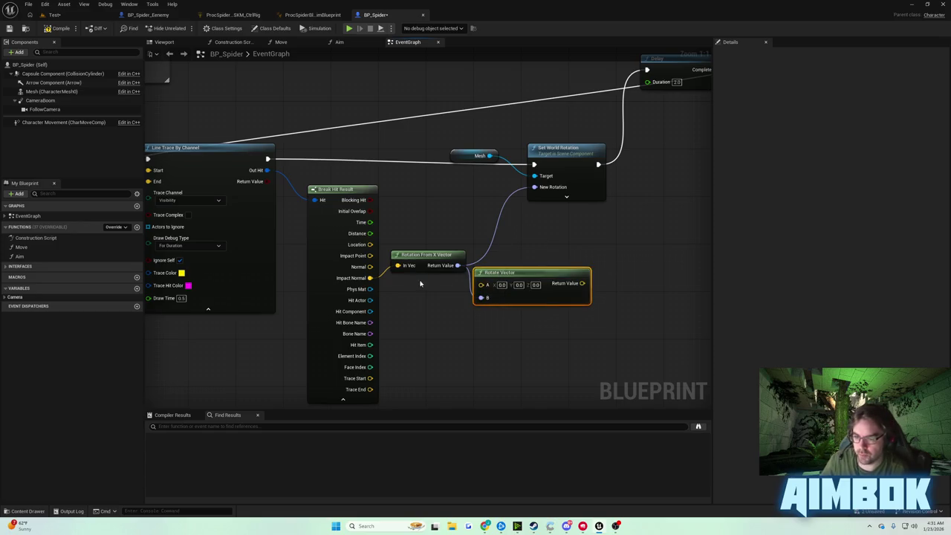
{"action": "key", "text": "Delete"}
{"action": "left_click_drag", "start_coordinate": [370, 278], "coordinate": [420, 304]}
{"action": "type", "text": "rotate around"}
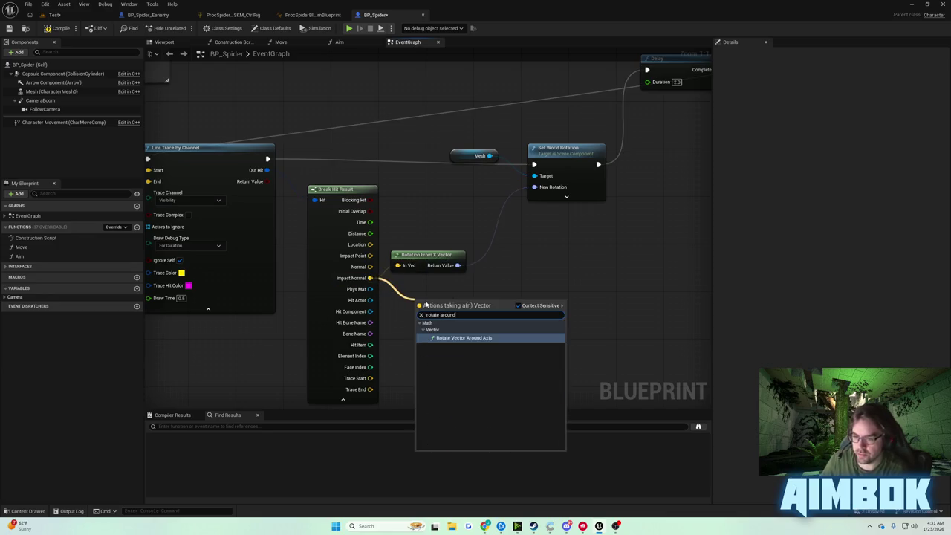
{"action": "key", "text": "Return"}
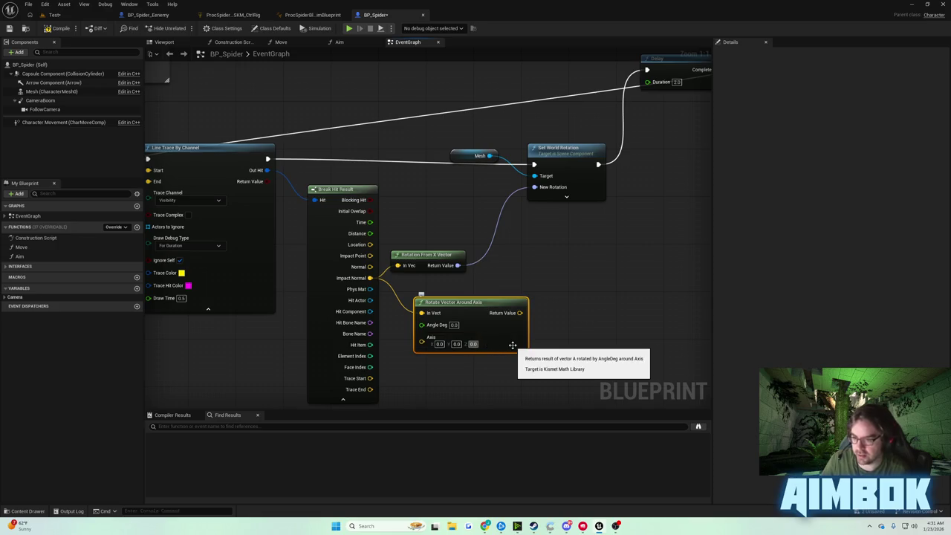
Step: Set Angle Deg to 90 and Axis Z to 1, and wire Return Value into In Vec
{"action": "left_click", "coordinate": [453, 324]}
{"action": "type", "text": "90"}
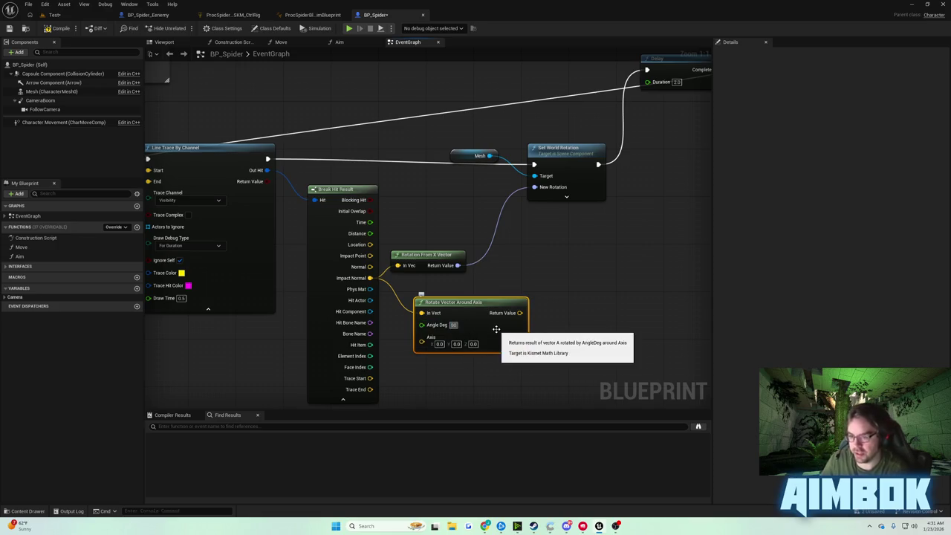
{"action": "key", "text": "Tab"}
{"action": "key", "text": "Tab"}
{"action": "key", "text": "Tab"}
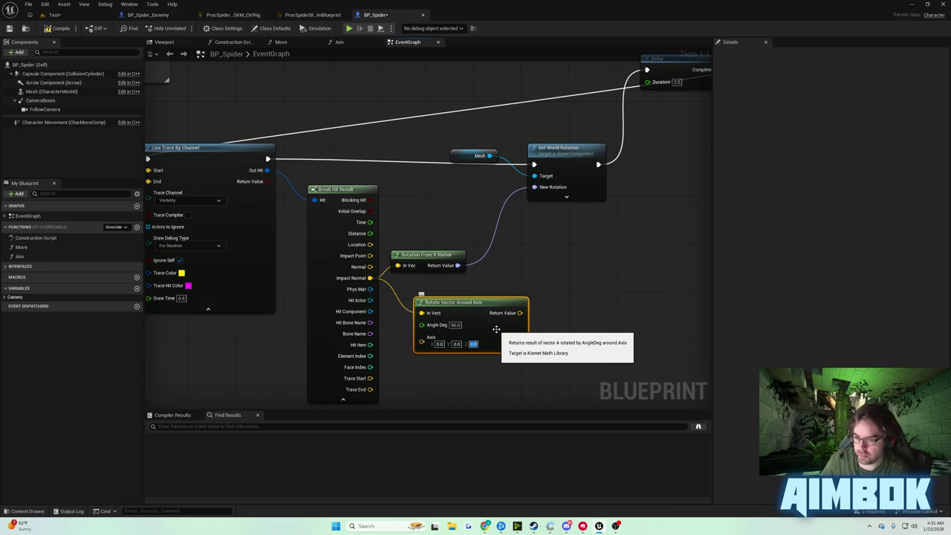
{"action": "type", "text": "1"}
{"action": "key", "text": "Return"}
{"action": "left_click_drag", "start_coordinate": [520, 313], "coordinate": [398, 266]}
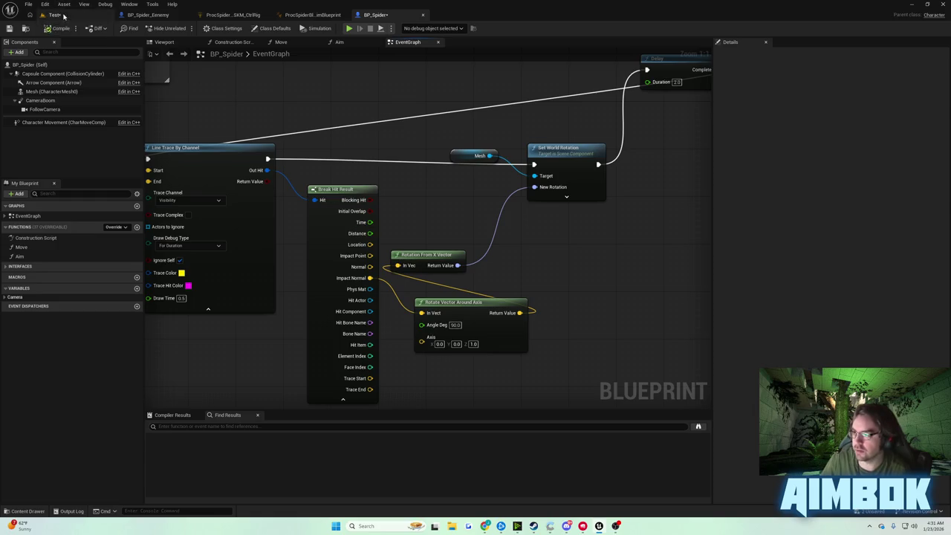
{"action": "left_click", "coordinate": [54, 15]}
Step: Play-test the spider briefly, then go back to the BP_Spider Event Graph
{"action": "left_click", "coordinate": [184, 28]}
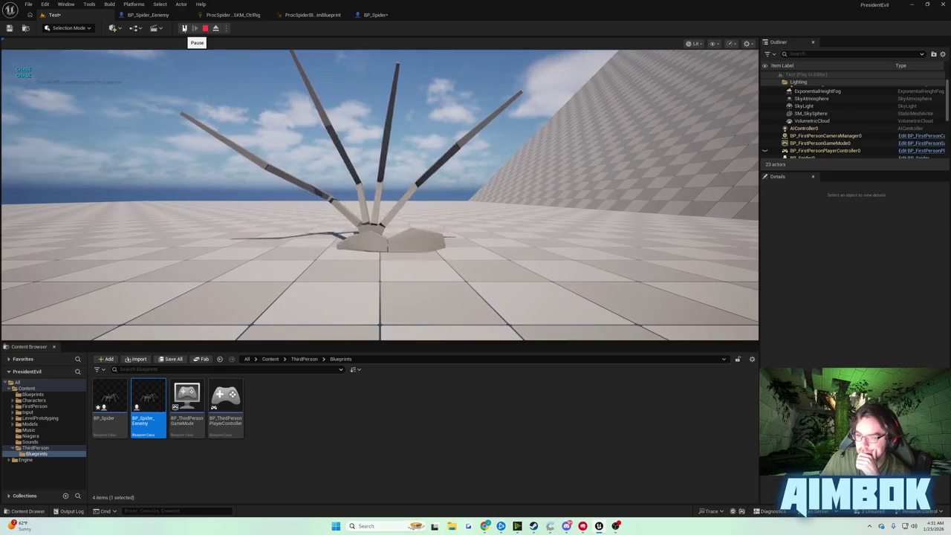
{"action": "left_click", "coordinate": [205, 28]}
{"action": "left_click", "coordinate": [375, 15]}
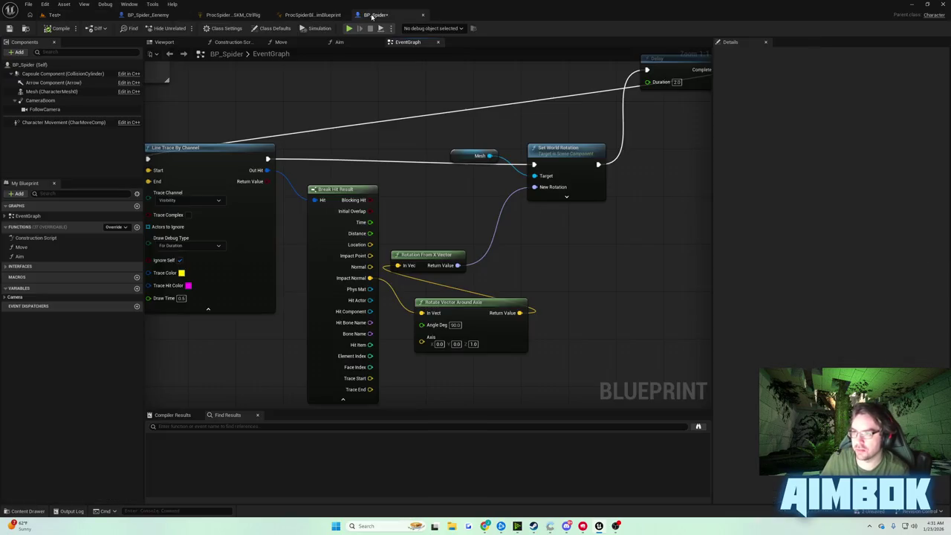
Step: Set the Rotate Vector Around Axis axis to X 1.0, Z 0.0 and compile BP_Spider
{"action": "left_click", "coordinate": [439, 343]}
{"action": "type", "text": "1"}
{"action": "left_click", "coordinate": [473, 343]}
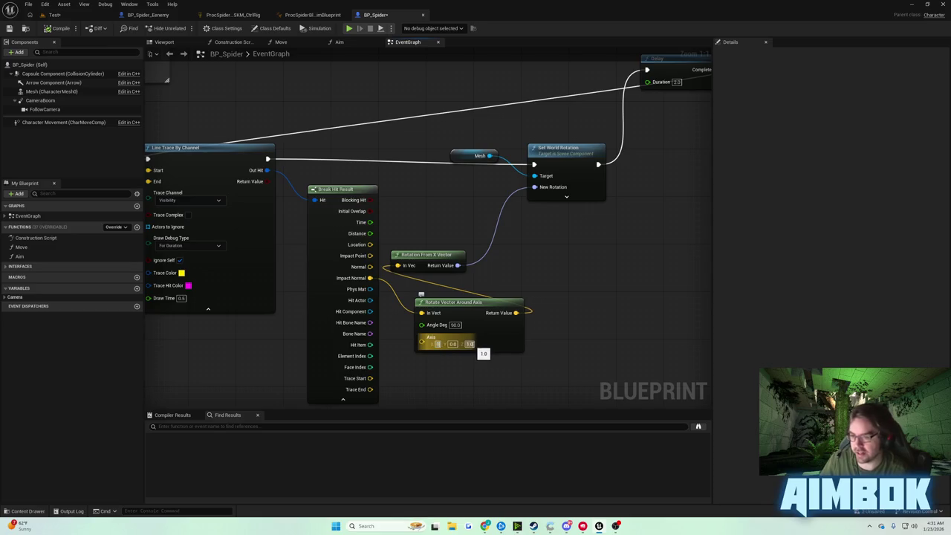
{"action": "type", "text": "0"}
{"action": "left_click", "coordinate": [61, 28]}
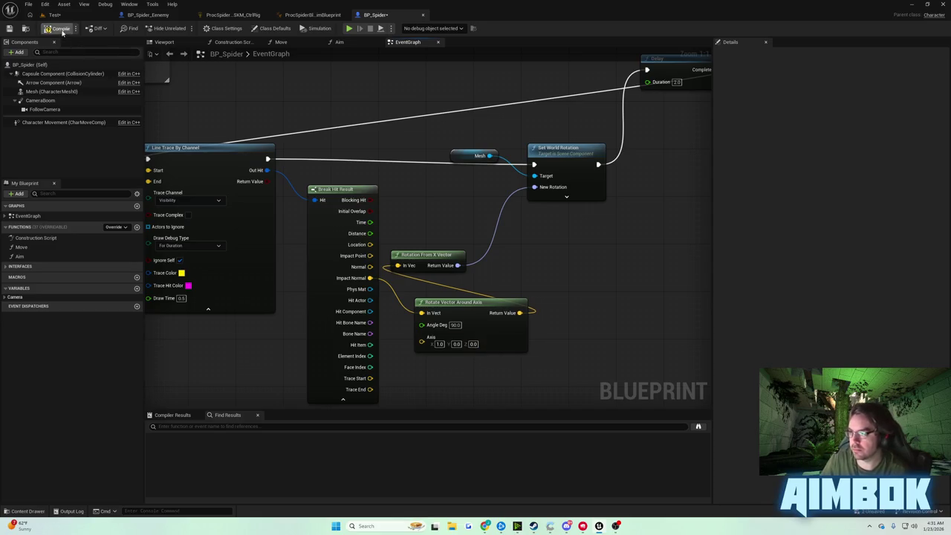
{"action": "left_click", "coordinate": [54, 14]}
Step: Walk the spider onto the slanted wall, then place Rotation From X Vector after Rotate Vector Around Axis
{"action": "left_click", "coordinate": [182, 28]}
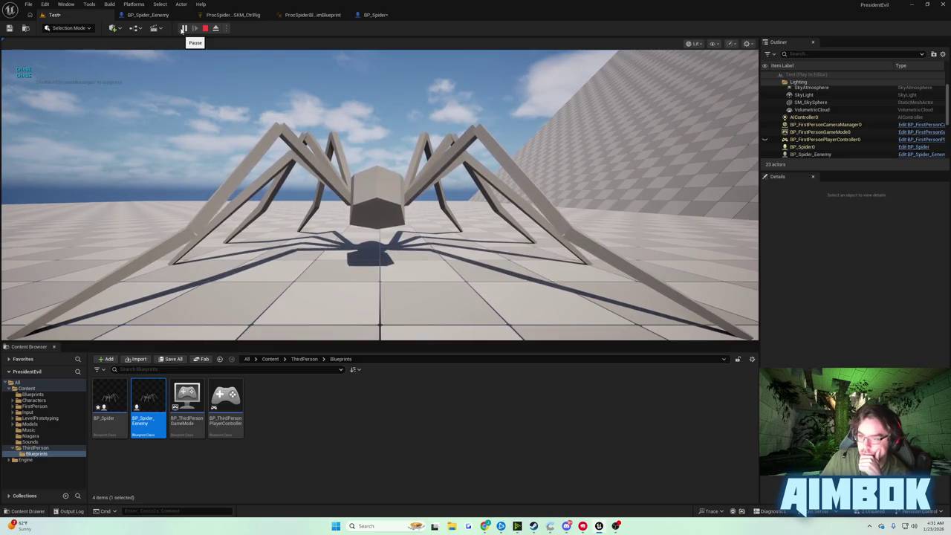
{"action": "left_click", "coordinate": [193, 112]}
{"action": "key", "text": "w"}
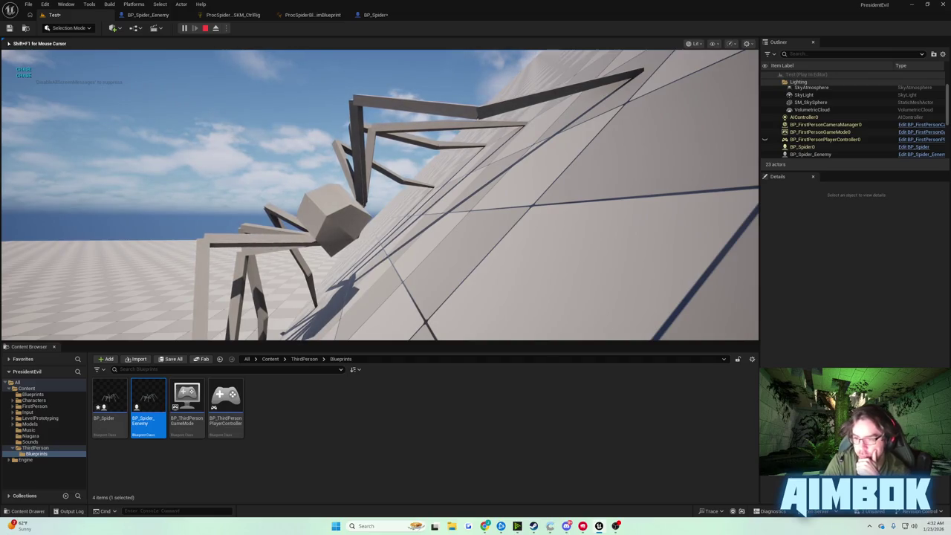
{"action": "key", "text": "Escape"}
{"action": "left_click", "coordinate": [375, 14]}
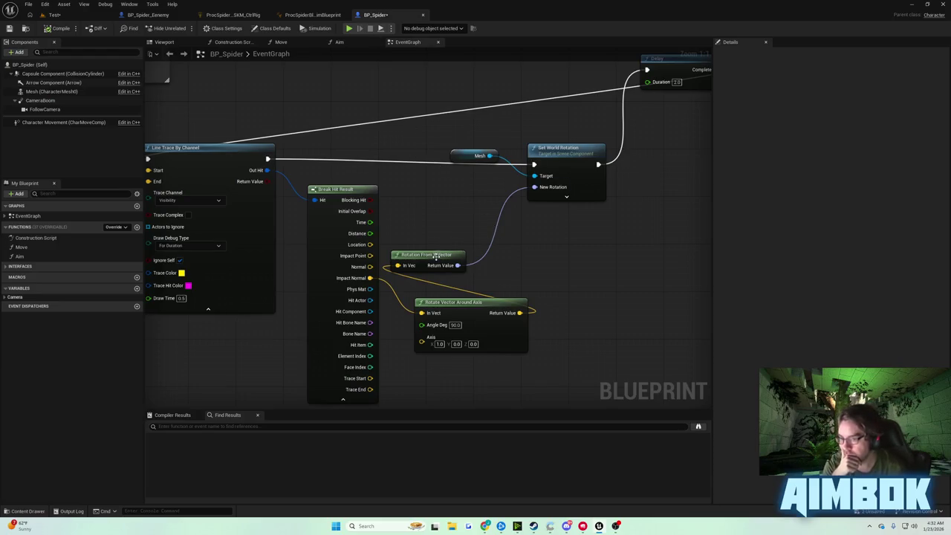
{"action": "mouse_move", "coordinate": [436, 255]}
{"action": "left_mouse_down"}
{"action": "mouse_move", "coordinate": [585, 327]}
{"action": "mouse_move", "coordinate": [585, 310]}
{"action": "left_mouse_up"}
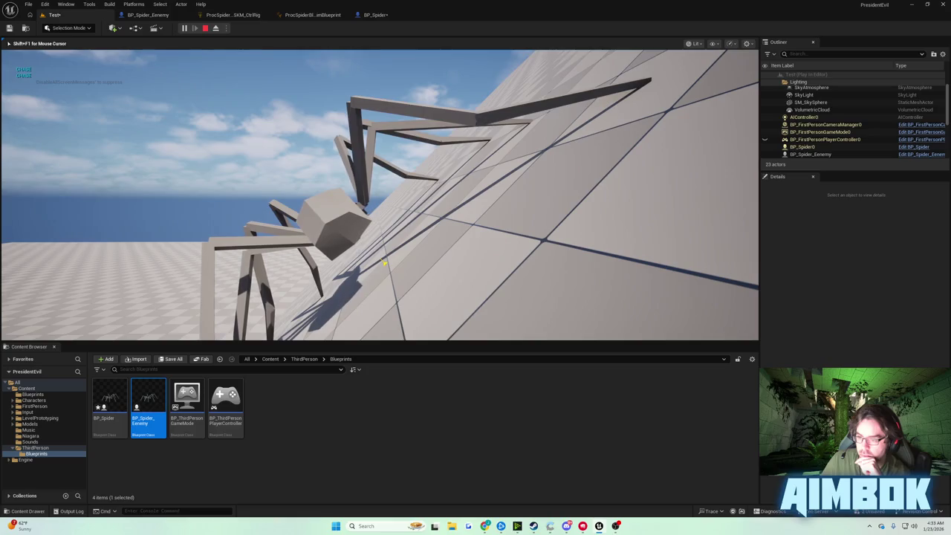
Step: Eject from the player and inspect the spider on the wall, then stop the session
{"action": "key", "text": "shift+F1"}
{"action": "left_click", "coordinate": [216, 28]}
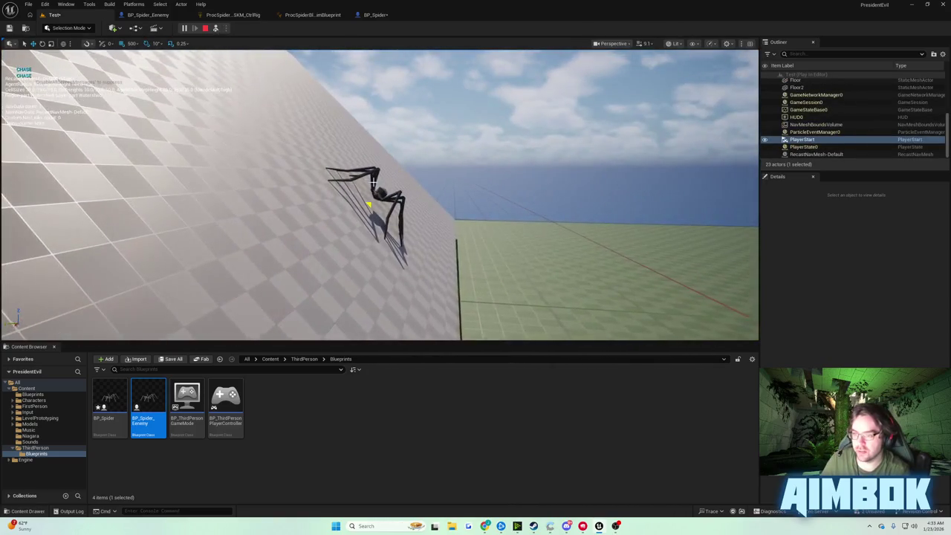
{"action": "left_click", "coordinate": [360, 202]}
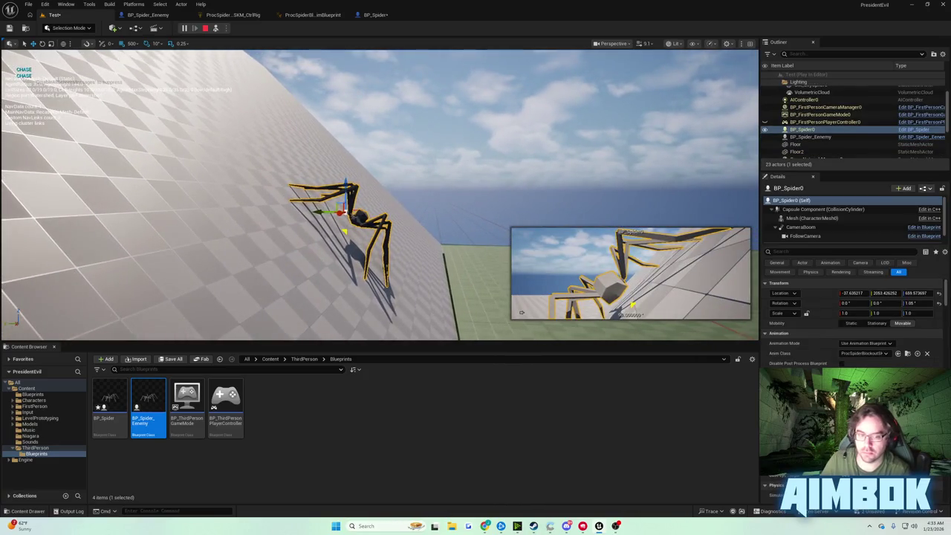
{"action": "scroll", "coordinate": [379, 194], "scroll_direction": "up", "scroll_amount": 2}
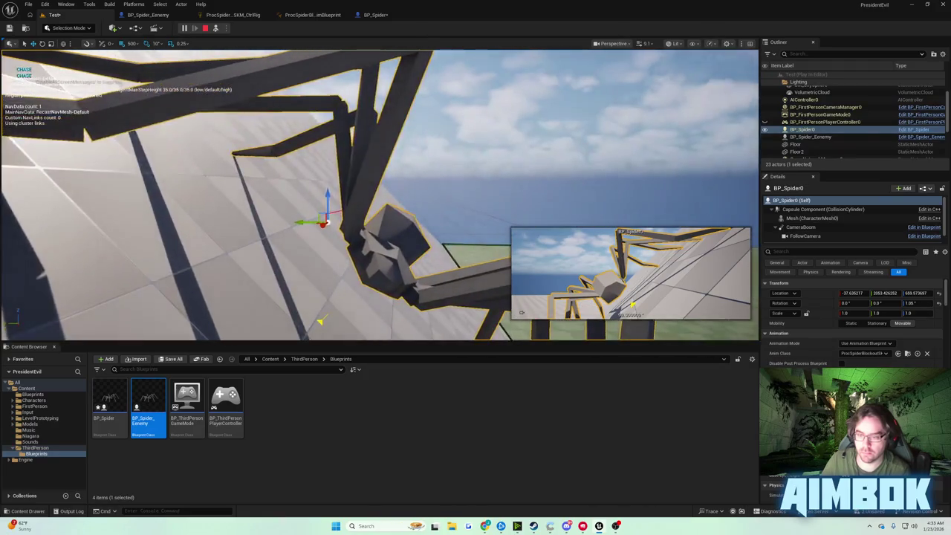
{"action": "scroll", "coordinate": [378, 193], "scroll_direction": "up", "scroll_amount": 2}
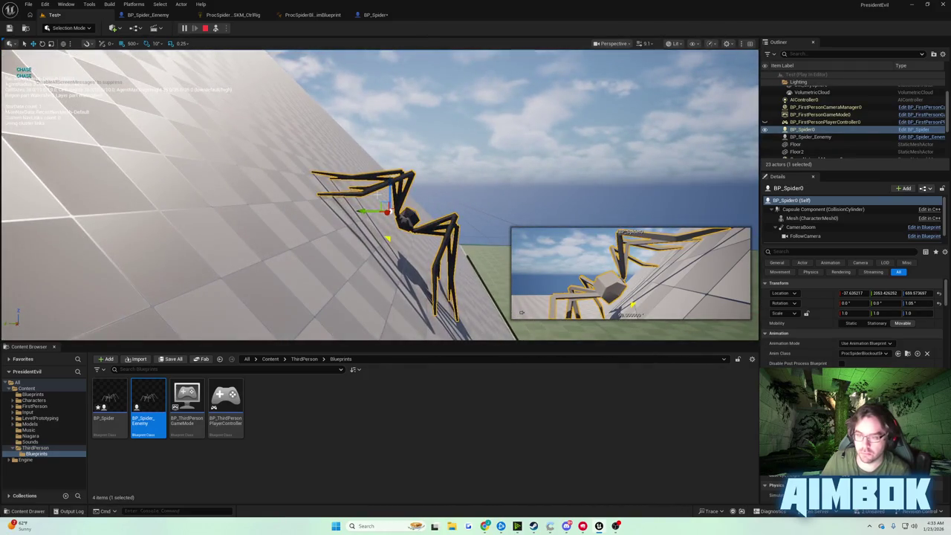
{"action": "key", "text": "Escape"}
{"action": "left_click", "coordinate": [374, 15]}
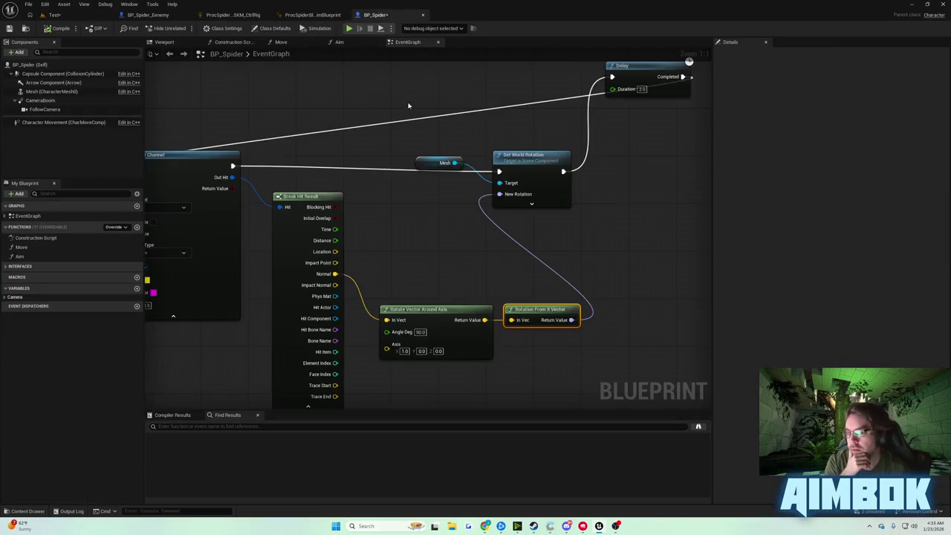
{"action": "left_click_drag", "start_coordinate": [477, 173], "coordinate": [490, 202]}
{"action": "left_click_drag", "start_coordinate": [417, 179], "coordinate": [514, 179]}
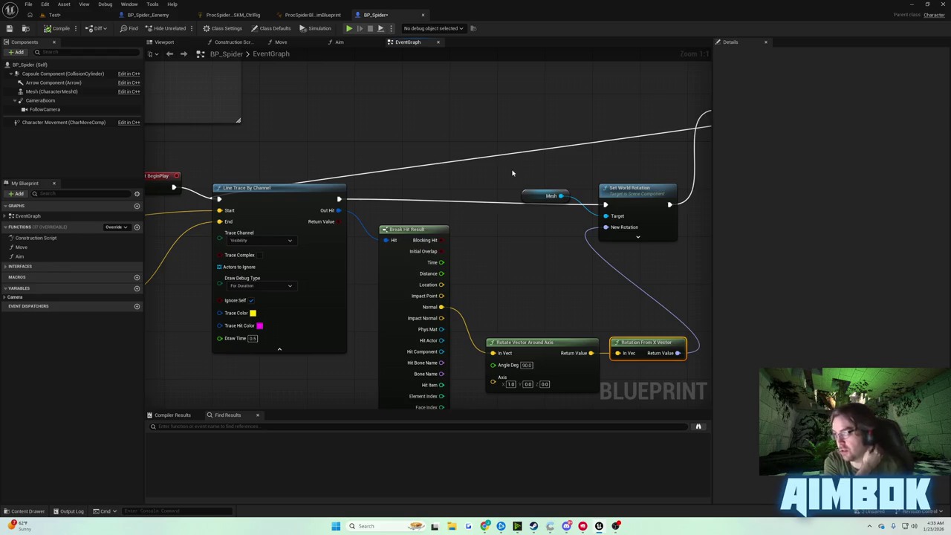
{"action": "mouse_move", "coordinate": [512, 173]}
{"action": "left_mouse_down"}
{"action": "mouse_move", "coordinate": [458, 170]}
{"action": "mouse_move", "coordinate": [481, 160]}
{"action": "left_mouse_up"}
{"action": "mouse_move", "coordinate": [387, 163]}
{"action": "left_mouse_down"}
{"action": "mouse_move", "coordinate": [438, 156]}
{"action": "mouse_move", "coordinate": [601, 180]}
{"action": "mouse_move", "coordinate": [270, 164]}
{"action": "left_mouse_up"}
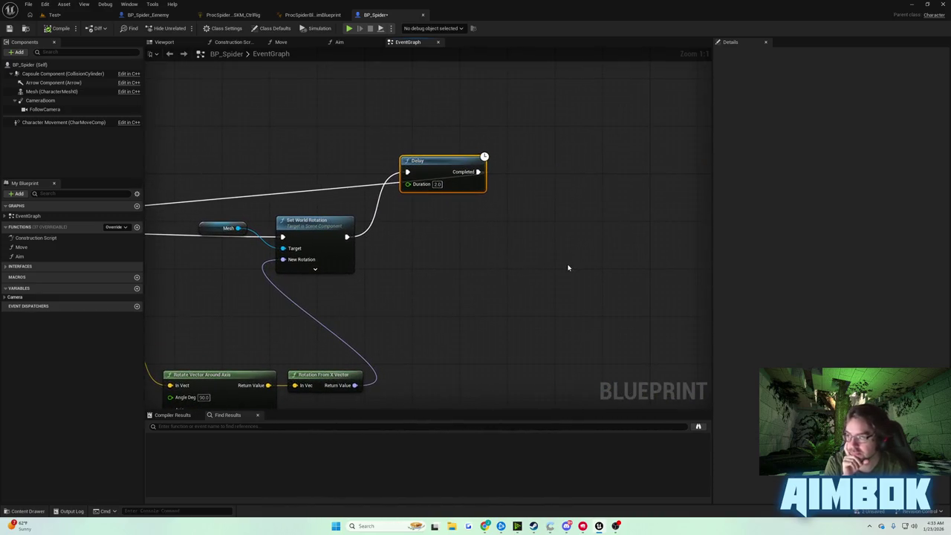
{"action": "left_click_drag", "start_coordinate": [556, 262], "coordinate": [591, 277]}
{"action": "mouse_move", "coordinate": [493, 176]}
{"action": "left_mouse_down"}
{"action": "mouse_move", "coordinate": [549, 180]}
{"action": "mouse_move", "coordinate": [411, 181]}
{"action": "mouse_move", "coordinate": [787, 208]}
{"action": "mouse_move", "coordinate": [462, 174]}
{"action": "left_mouse_up"}
{"action": "left_click_drag", "start_coordinate": [398, 162], "coordinate": [521, 298]}
{"action": "left_click_drag", "start_coordinate": [537, 174], "coordinate": [552, 204]}
{"action": "mouse_move", "coordinate": [482, 190]}
{"action": "left_mouse_down"}
{"action": "mouse_move", "coordinate": [785, 182]}
{"action": "mouse_move", "coordinate": [456, 129]}
{"action": "left_mouse_up"}
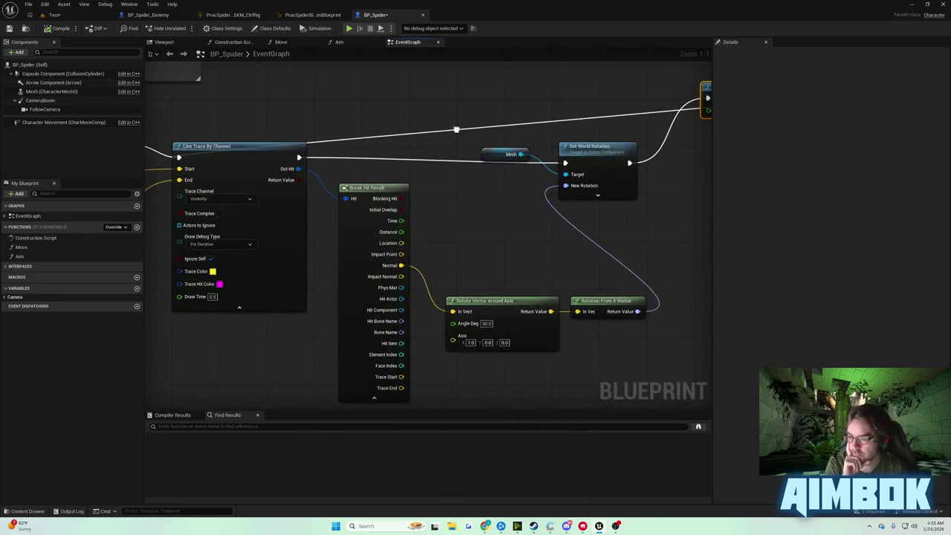
{"action": "left_click_drag", "start_coordinate": [485, 266], "coordinate": [545, 305]}
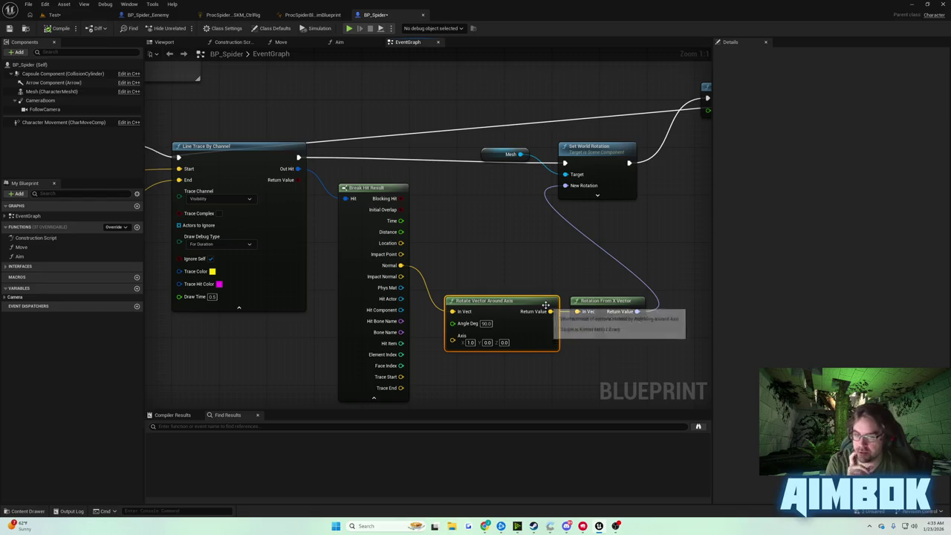
{"action": "mouse_move", "coordinate": [475, 257]}
{"action": "left_mouse_down"}
{"action": "mouse_move", "coordinate": [586, 305]}
{"action": "mouse_move", "coordinate": [477, 276]}
{"action": "mouse_move", "coordinate": [343, 309]}
{"action": "mouse_move", "coordinate": [431, 278]}
{"action": "mouse_move", "coordinate": [607, 278]}
{"action": "mouse_move", "coordinate": [698, 301]}
{"action": "mouse_move", "coordinate": [568, 312]}
{"action": "mouse_move", "coordinate": [237, 297]}
{"action": "mouse_move", "coordinate": [568, 291]}
{"action": "left_mouse_up"}
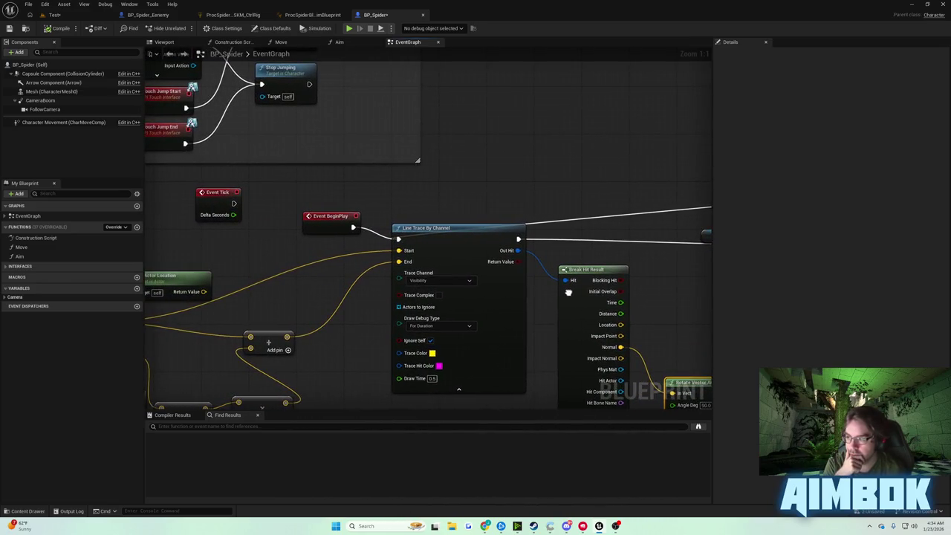
Step: Run a short play test of the spider in the Test level
{"action": "left_click", "coordinate": [52, 14]}
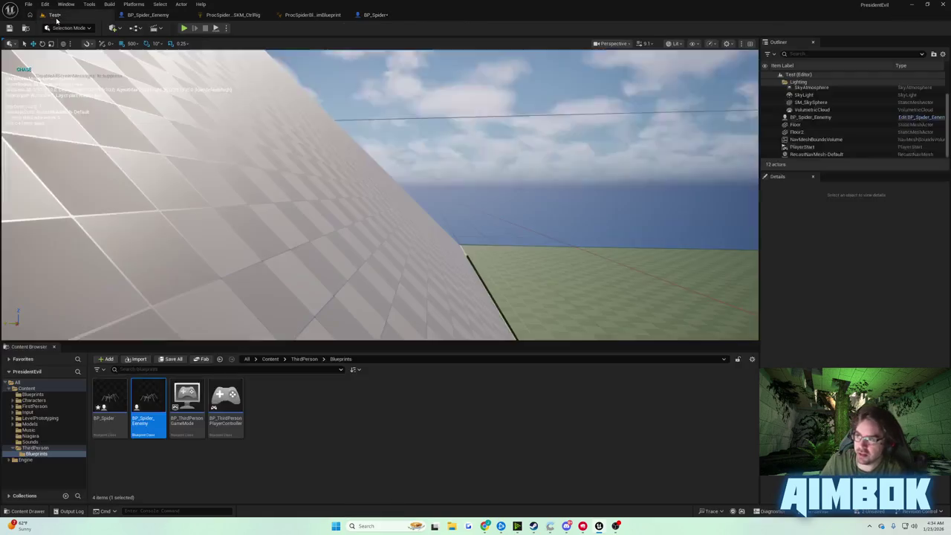
{"action": "left_click", "coordinate": [184, 28]}
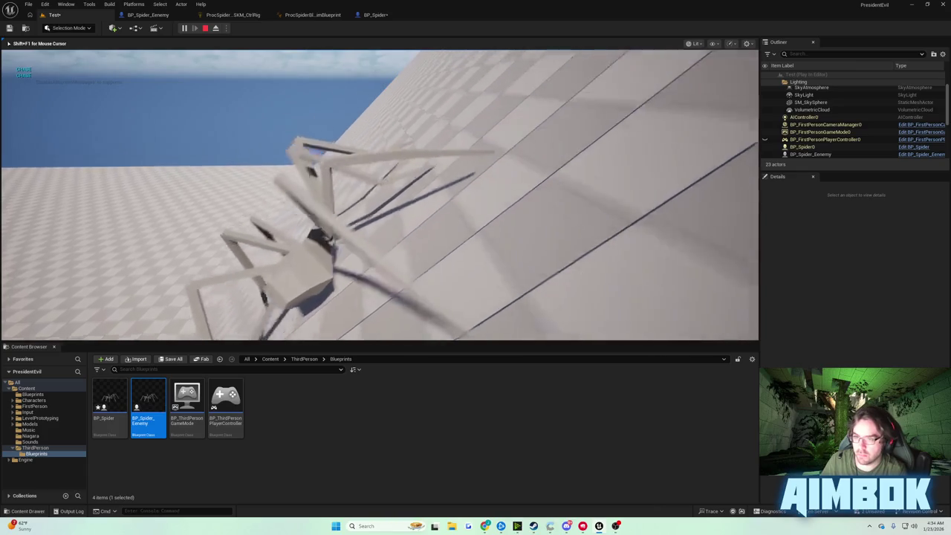
{"action": "key", "text": "Escape"}
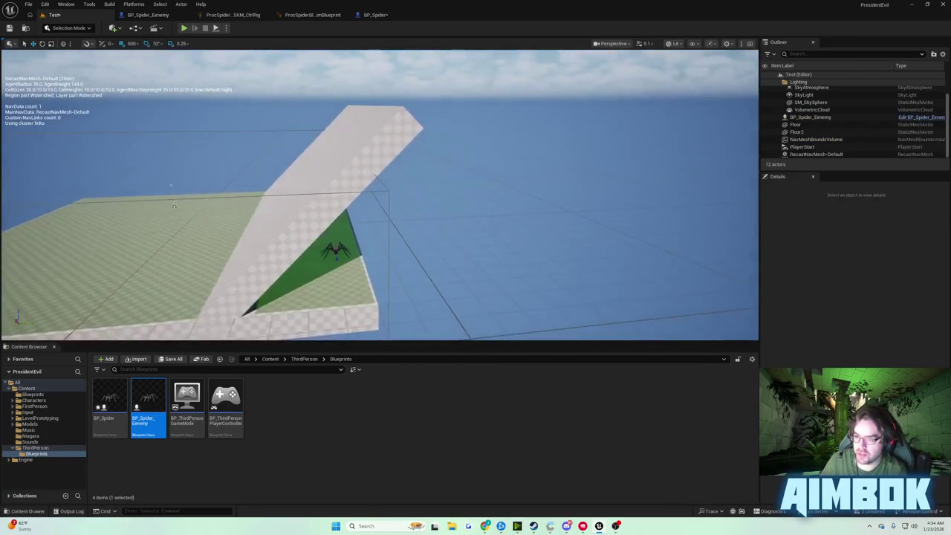
Step: Focus the view on the sloped Floor2 wall and run a longer play test
{"action": "left_click", "coordinate": [250, 212]}
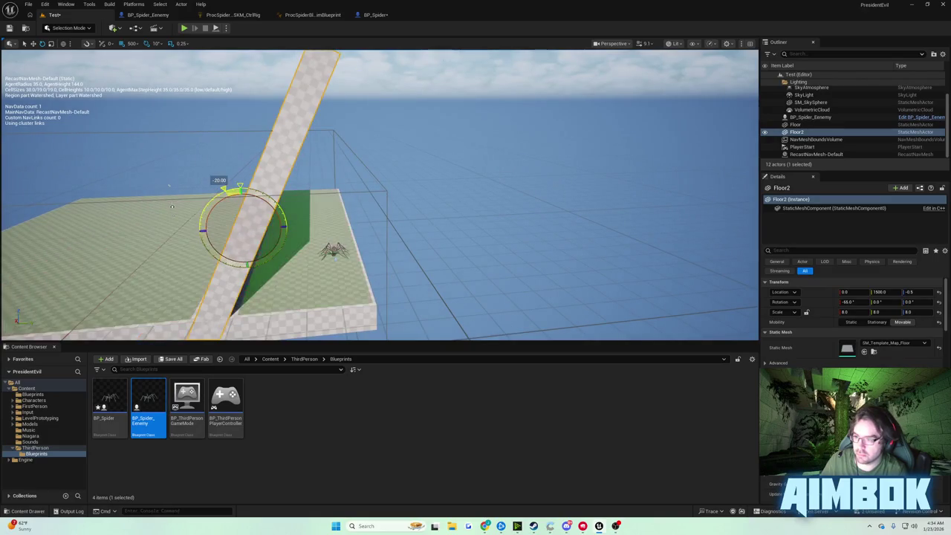
{"action": "key", "text": "w"}
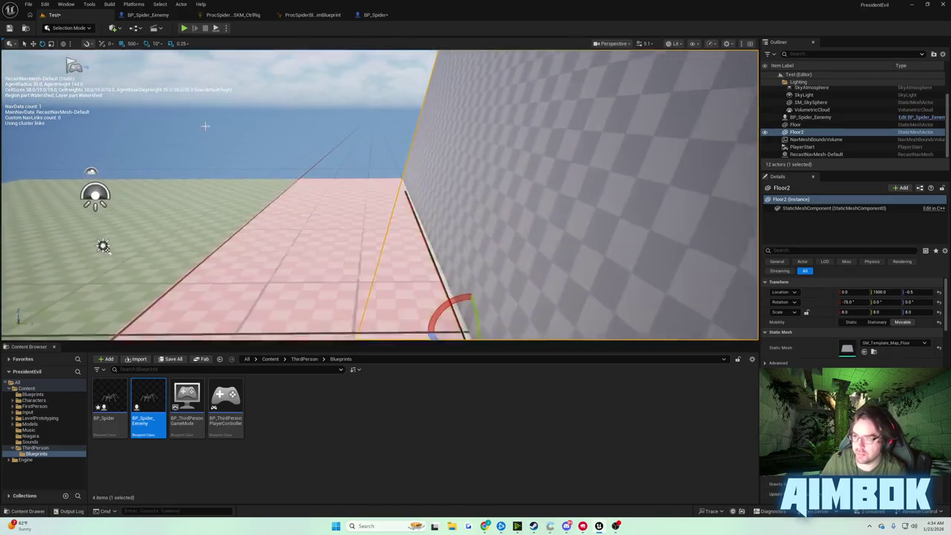
{"action": "left_click", "coordinate": [184, 28]}
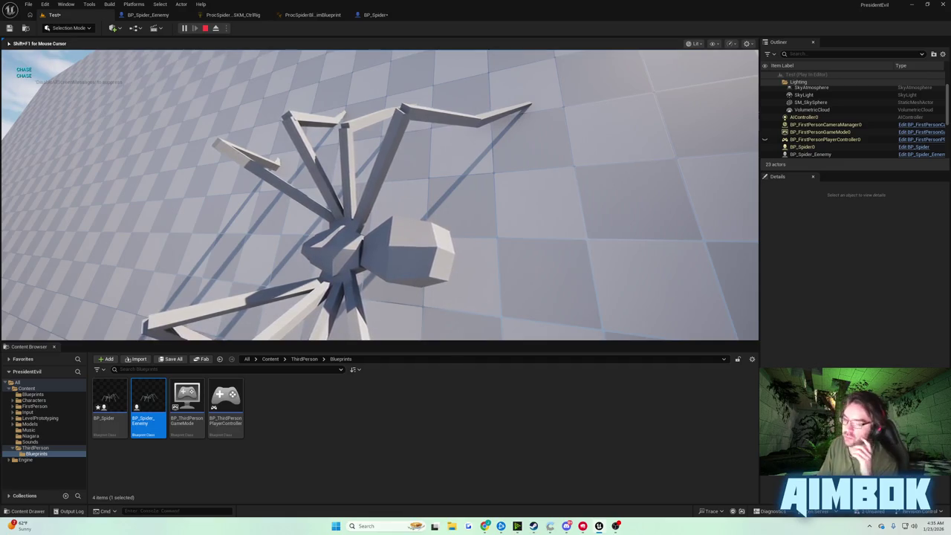
{"action": "key", "text": "Escape"}
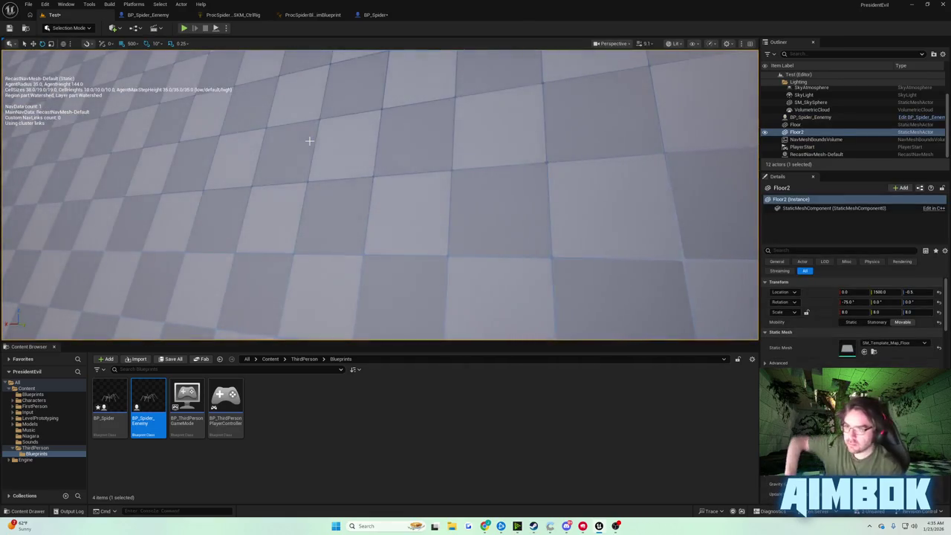
{"action": "left_click", "coordinate": [373, 15]}
Step: Add a Get Control Rotation node near the hit-result and rotation nodes
{"action": "mouse_move", "coordinate": [403, 151]}
{"action": "left_mouse_down"}
{"action": "mouse_move", "coordinate": [193, 111]}
{"action": "mouse_move", "coordinate": [141, 112]}
{"action": "mouse_move", "coordinate": [151, 106]}
{"action": "left_mouse_up"}
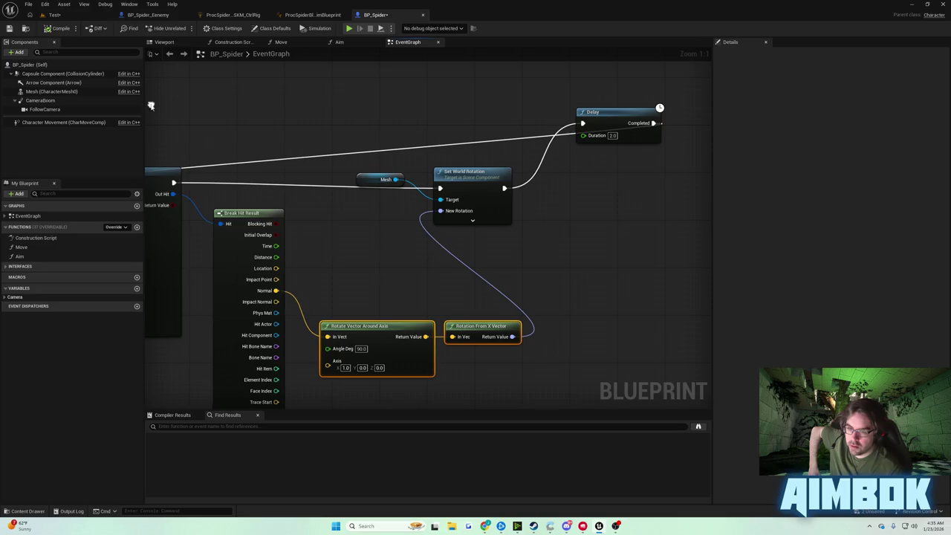
{"action": "right_click", "coordinate": [422, 288]}
{"action": "type", "text": "get control rot"}
{"action": "key", "text": "Return"}
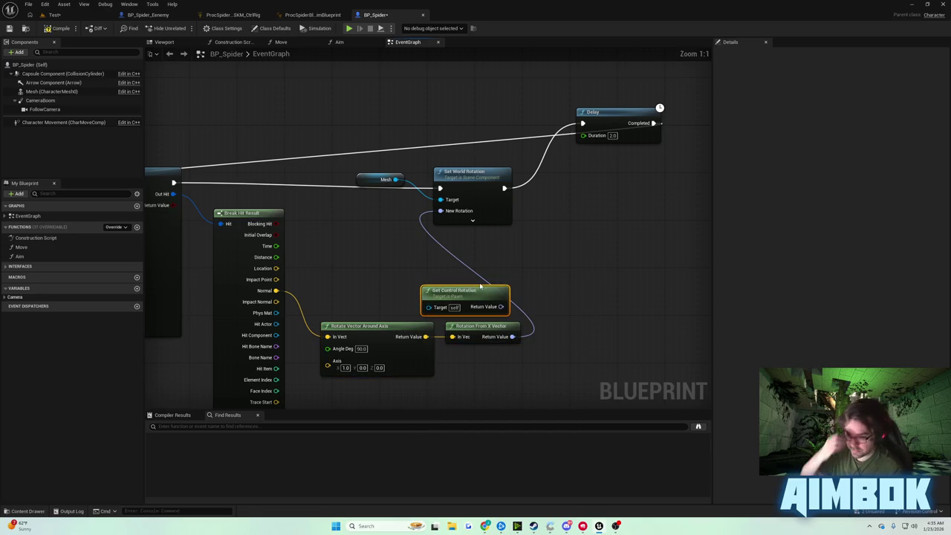
{"action": "left_click_drag", "start_coordinate": [478, 289], "coordinate": [448, 270]}
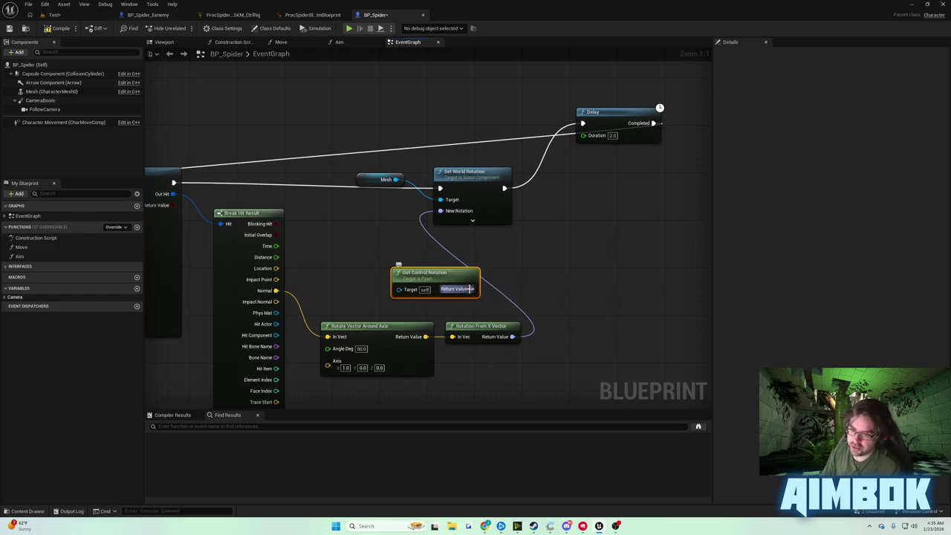
Step: Wire Get Control Rotation's output into a new Combine Rotators node
{"action": "mouse_move", "coordinate": [469, 288]}
{"action": "left_mouse_down"}
{"action": "mouse_move", "coordinate": [541, 285]}
{"action": "mouse_move", "coordinate": [479, 223]}
{"action": "mouse_move", "coordinate": [440, 210]}
{"action": "left_mouse_up"}
{"action": "type", "text": "combine rot"}
{"action": "key", "text": "Return"}
Step: Save BP_Spider and start a play test in the Test level
{"action": "left_click", "coordinate": [9, 28]}
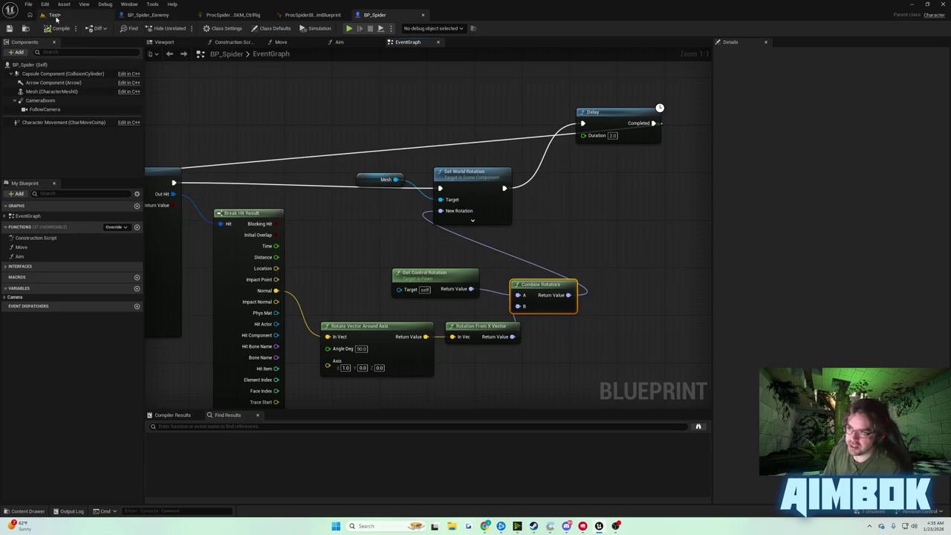
{"action": "left_click", "coordinate": [52, 14]}
{"action": "left_click", "coordinate": [183, 28]}
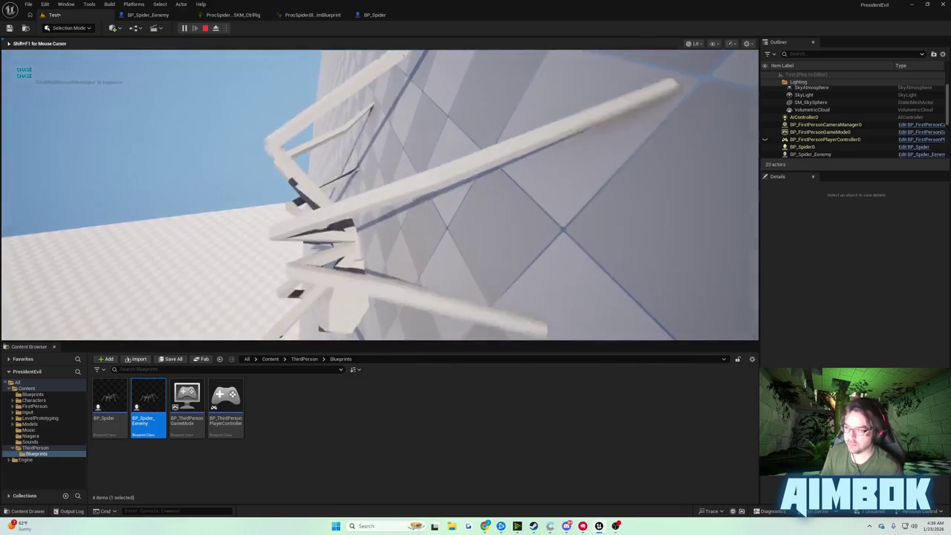
Step: Stop the play test and return to BP_Spider's EventGraph with Combine Rotators
{"action": "key", "text": "Escape"}
{"action": "left_click", "coordinate": [374, 14]}
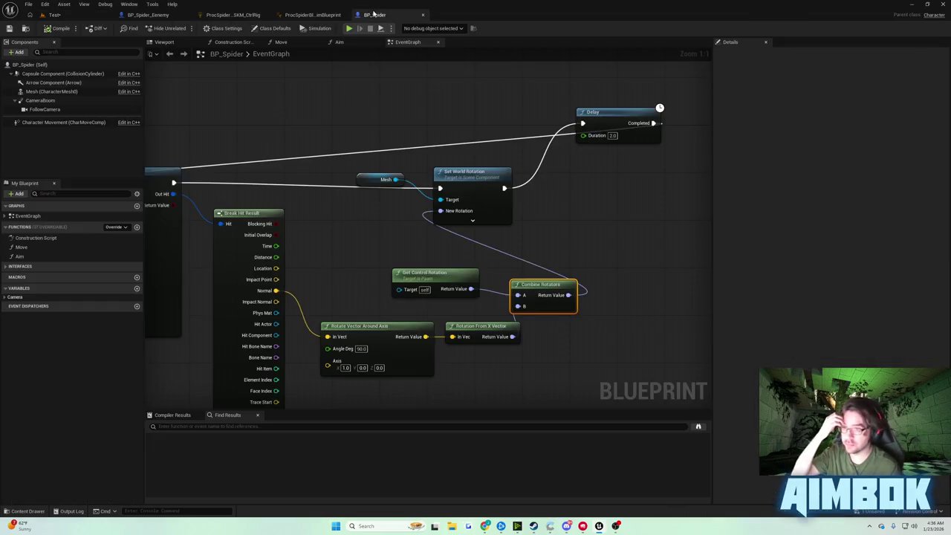
Step: Feed Impact Normal into Rotate Vector Around Axis, compile, tidy Get Control Rotation and save
{"action": "mouse_move", "coordinate": [276, 302]}
{"action": "left_mouse_down"}
{"action": "mouse_move", "coordinate": [416, 351]}
{"action": "mouse_move", "coordinate": [312, 327]}
{"action": "mouse_move", "coordinate": [327, 336]}
{"action": "left_mouse_up"}
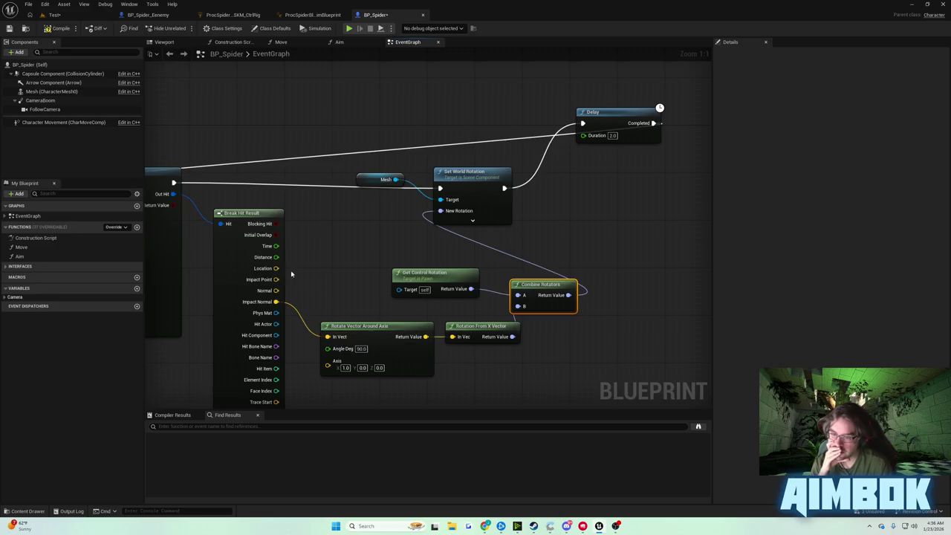
{"action": "left_click", "coordinate": [59, 30]}
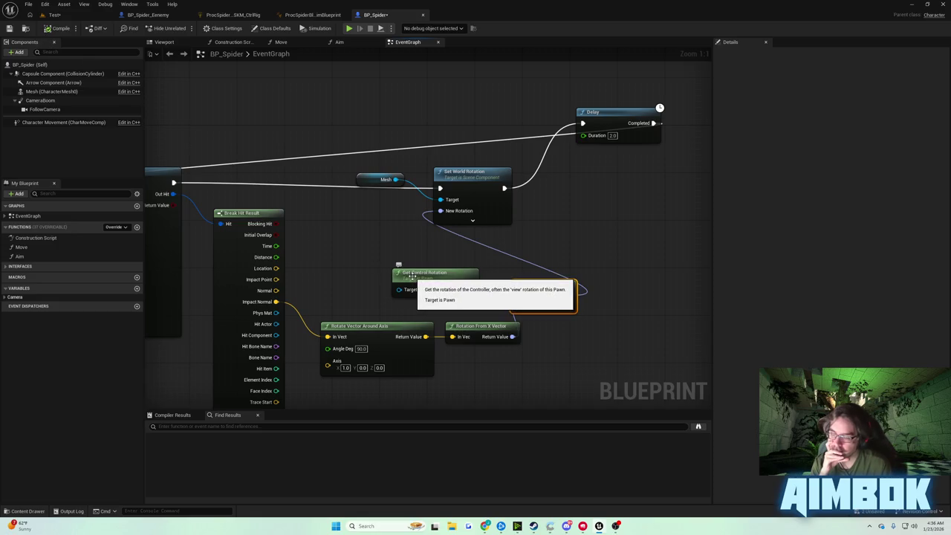
{"action": "left_click_drag", "start_coordinate": [409, 275], "coordinate": [360, 251]}
{"action": "left_click", "coordinate": [9, 28]}
{"action": "left_click", "coordinate": [55, 15]}
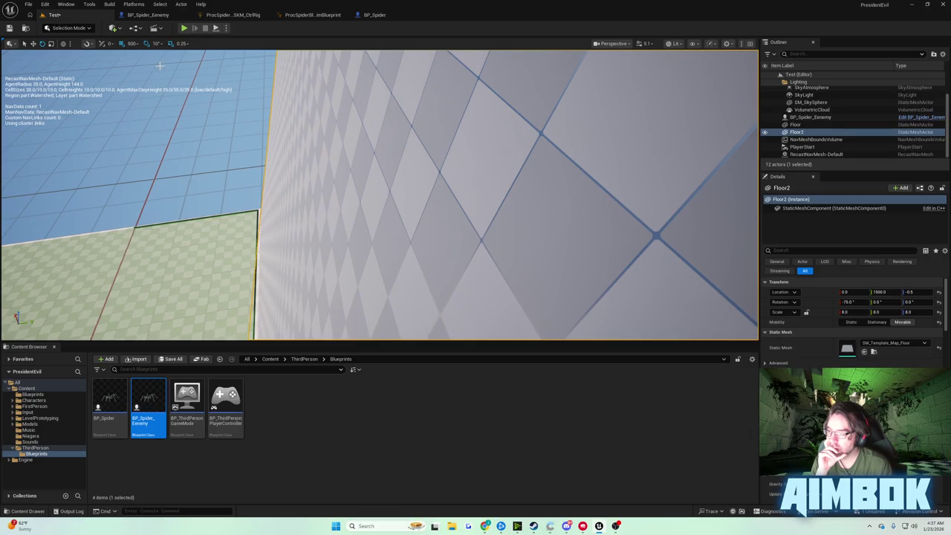
Step: Play-test the spider crawling the wall with mouse control in the game view
{"action": "left_click", "coordinate": [185, 29]}
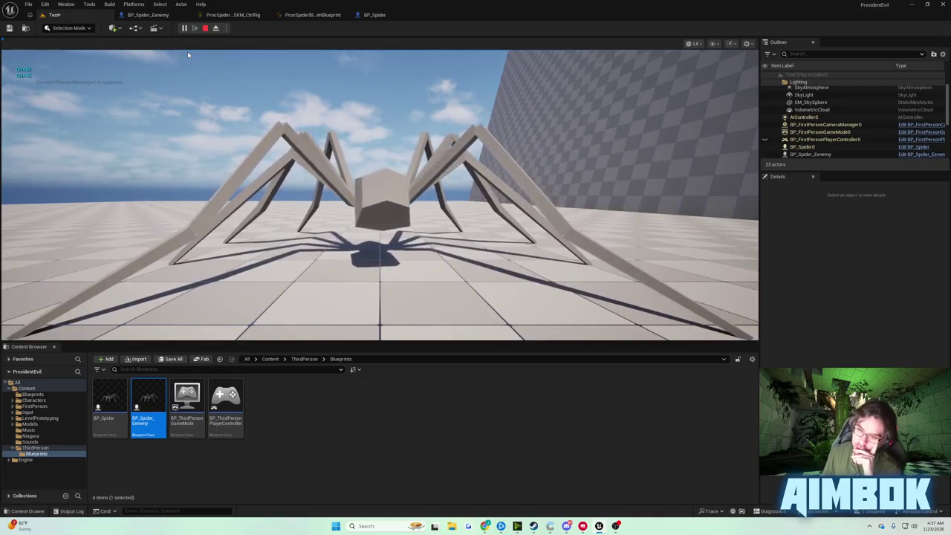
{"action": "left_click", "coordinate": [188, 51]}
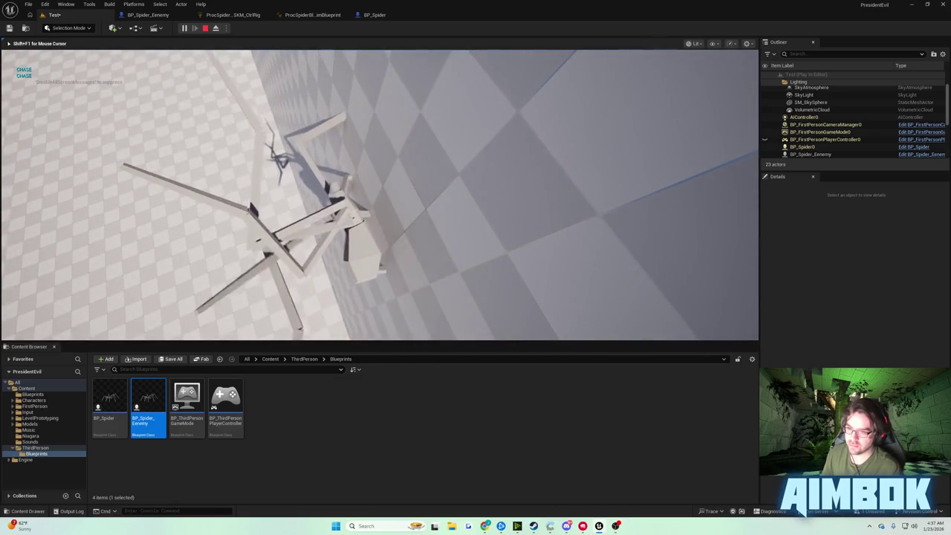
{"action": "key", "text": "shift+F1"}
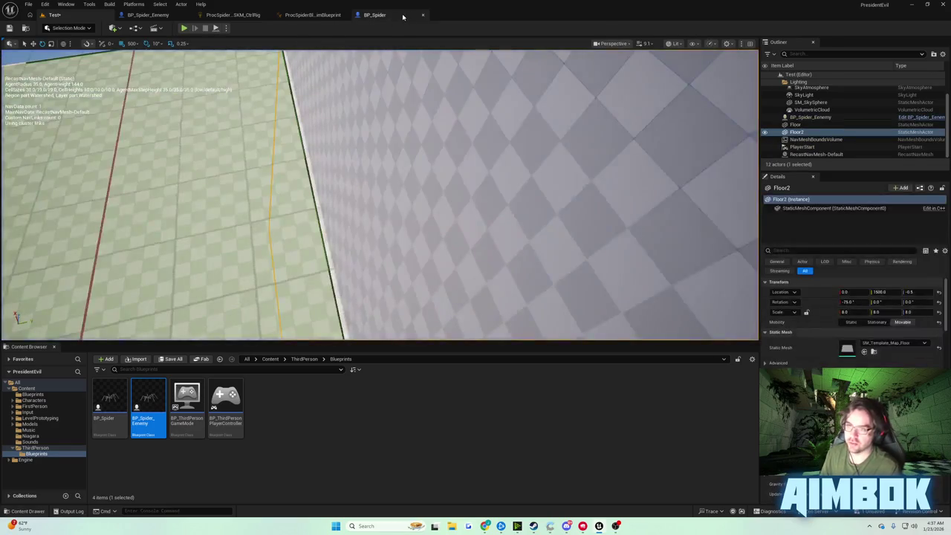
Step: Delete the Delay node from BP_Spider's event graph and select Set World Rotation
{"action": "left_click", "coordinate": [375, 15]}
{"action": "mouse_move", "coordinate": [378, 132]}
{"action": "left_mouse_down"}
{"action": "mouse_move", "coordinate": [506, 119]}
{"action": "mouse_move", "coordinate": [296, 164]}
{"action": "mouse_move", "coordinate": [507, 156]}
{"action": "left_mouse_up"}
{"action": "left_click_drag", "start_coordinate": [466, 132], "coordinate": [494, 179]}
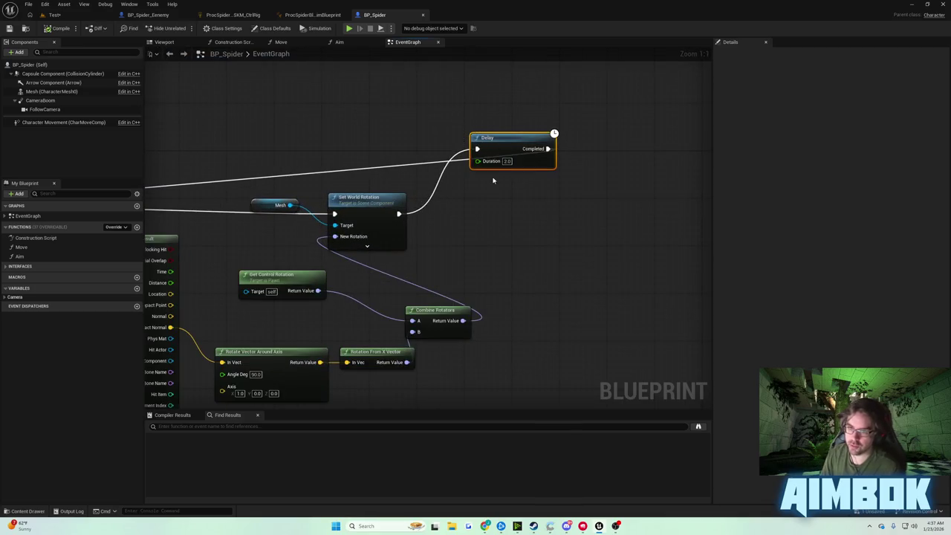
{"action": "key", "text": "Delete"}
{"action": "left_click", "coordinate": [371, 198]}
{"action": "left_click_drag", "start_coordinate": [334, 214], "coordinate": [85, 39]}
Step: Close the message log and add a reroute node on Set World Rotation's exec wire
{"action": "left_click", "coordinate": [63, 16]}
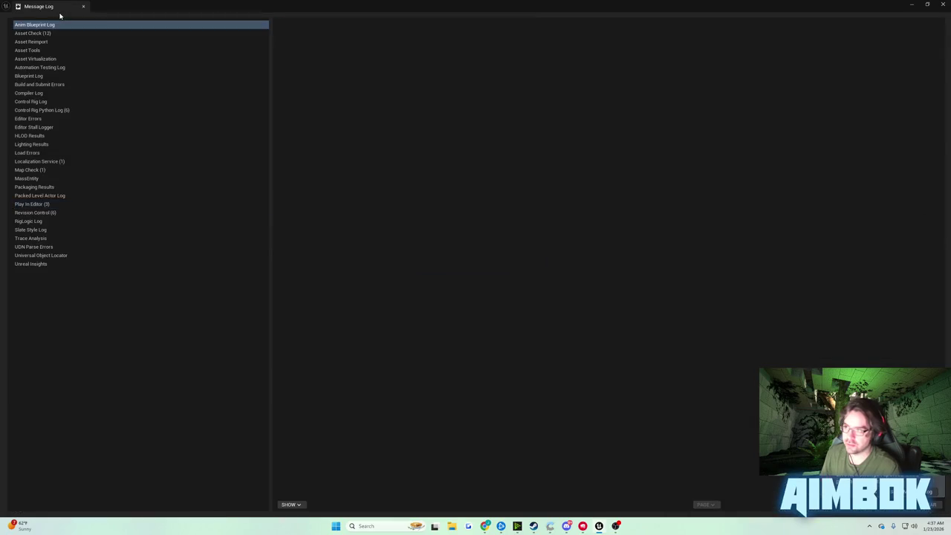
{"action": "left_click", "coordinate": [82, 6]}
{"action": "left_click", "coordinate": [375, 15]}
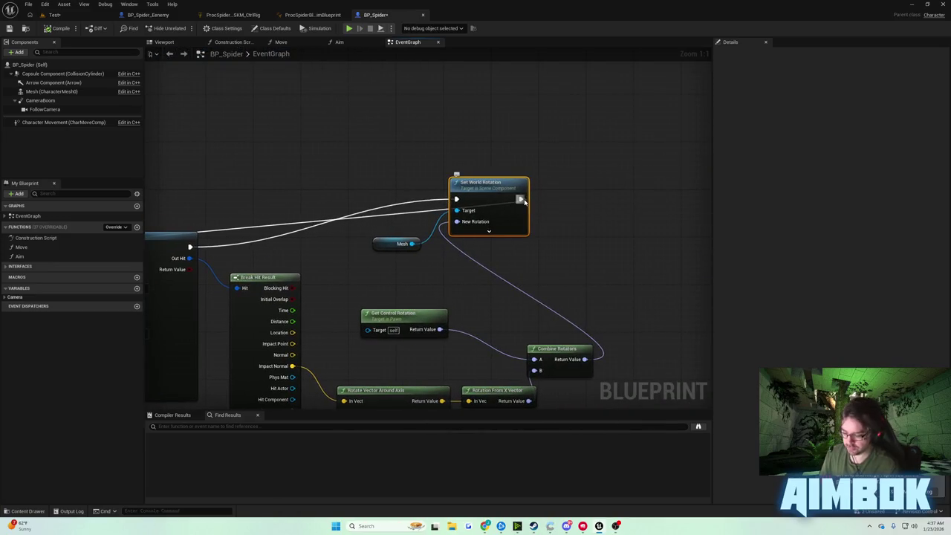
{"action": "mouse_move", "coordinate": [521, 198]}
{"action": "left_mouse_down"}
{"action": "mouse_move", "coordinate": [580, 185]}
{"action": "mouse_move", "coordinate": [279, 206]}
{"action": "mouse_move", "coordinate": [573, 191]}
{"action": "mouse_move", "coordinate": [523, 201]}
{"action": "mouse_move", "coordinate": [521, 247]}
{"action": "left_mouse_up"}
{"action": "key", "text": "Return"}
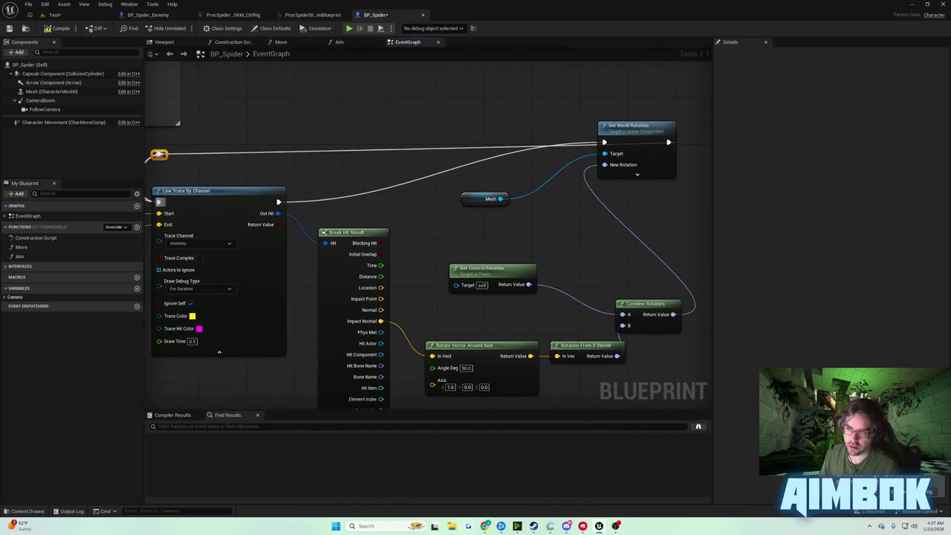
{"action": "left_click", "coordinate": [58, 14]}
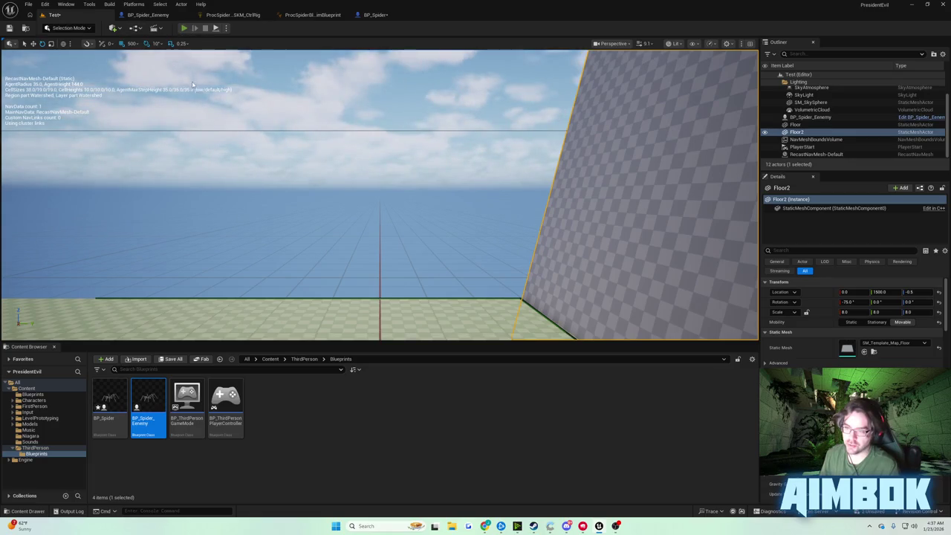
Step: Run the game and dismiss the message log reporting the infinite loop error
{"action": "left_click", "coordinate": [184, 28]}
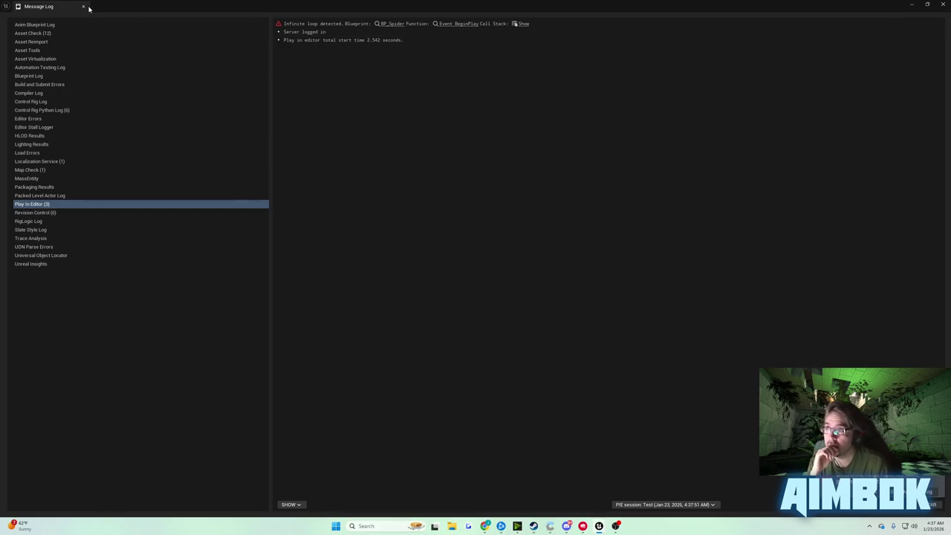
{"action": "left_click", "coordinate": [85, 6]}
{"action": "left_click", "coordinate": [89, 5]}
Step: Drive Line Trace By Channel from Event Tick, move Event BeginPlay aside, and play-test again
{"action": "left_click", "coordinate": [375, 15]}
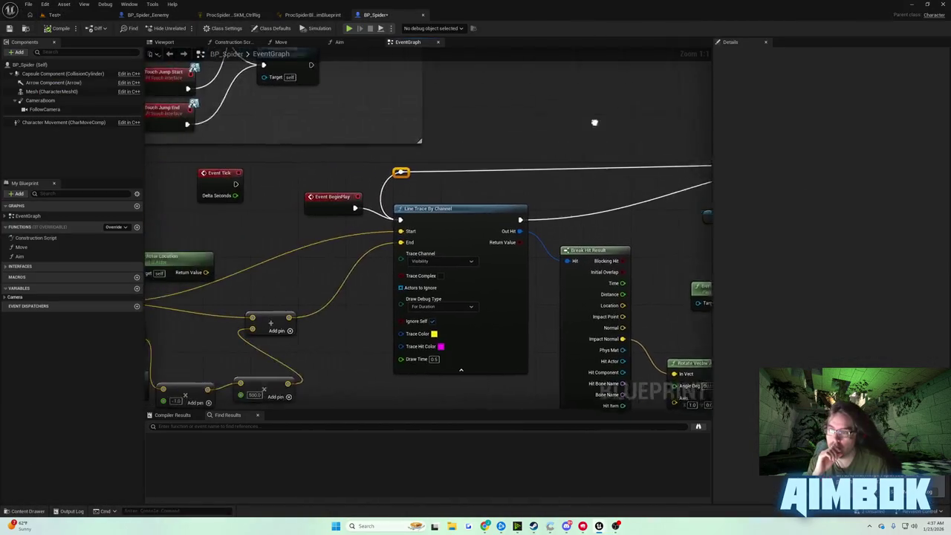
{"action": "mouse_move", "coordinate": [634, 132]}
{"action": "left_mouse_down"}
{"action": "mouse_move", "coordinate": [297, 178]}
{"action": "mouse_move", "coordinate": [463, 195]}
{"action": "mouse_move", "coordinate": [313, 253]}
{"action": "left_mouse_up"}
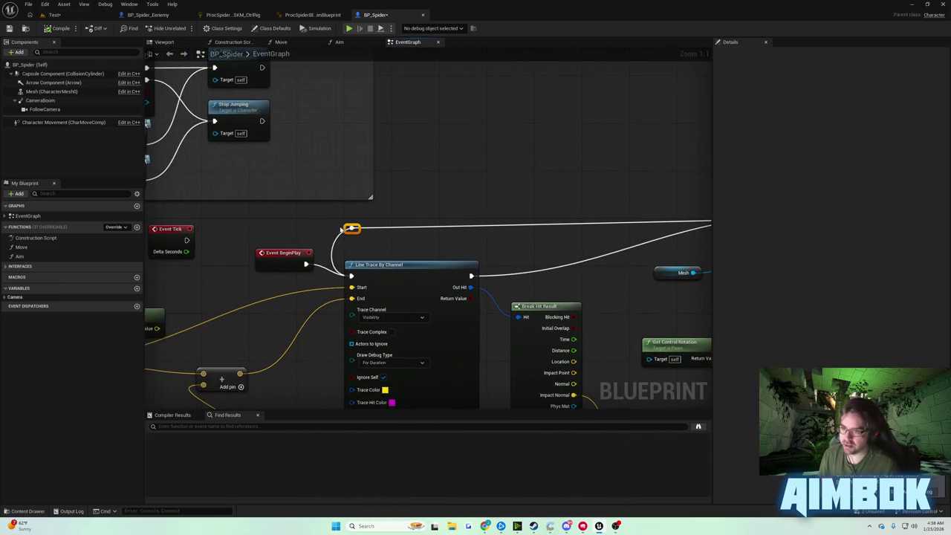
{"action": "mouse_move", "coordinate": [187, 240]}
{"action": "left_mouse_down"}
{"action": "mouse_move", "coordinate": [268, 232]}
{"action": "mouse_move", "coordinate": [209, 222]}
{"action": "mouse_move", "coordinate": [236, 217]}
{"action": "mouse_move", "coordinate": [350, 276]}
{"action": "left_mouse_up"}
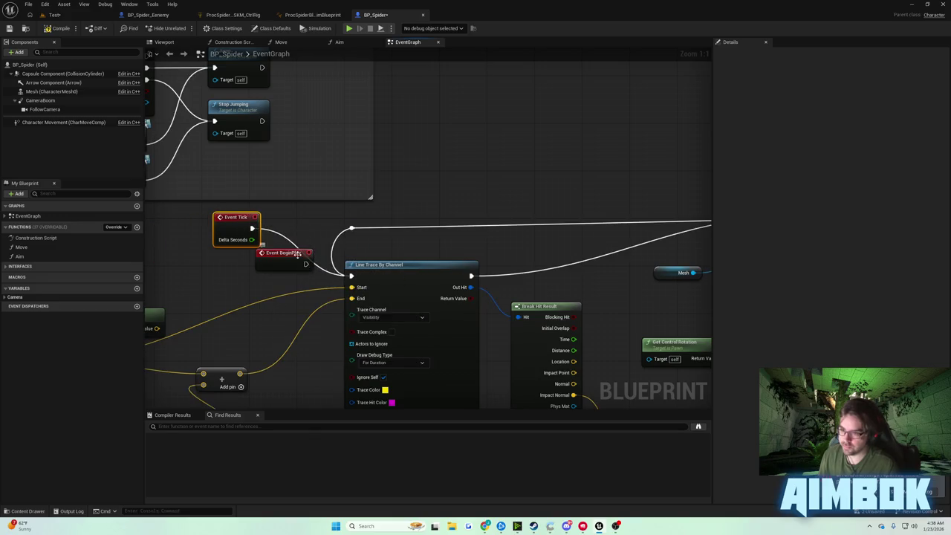
{"action": "left_click_drag", "start_coordinate": [300, 255], "coordinate": [252, 272]}
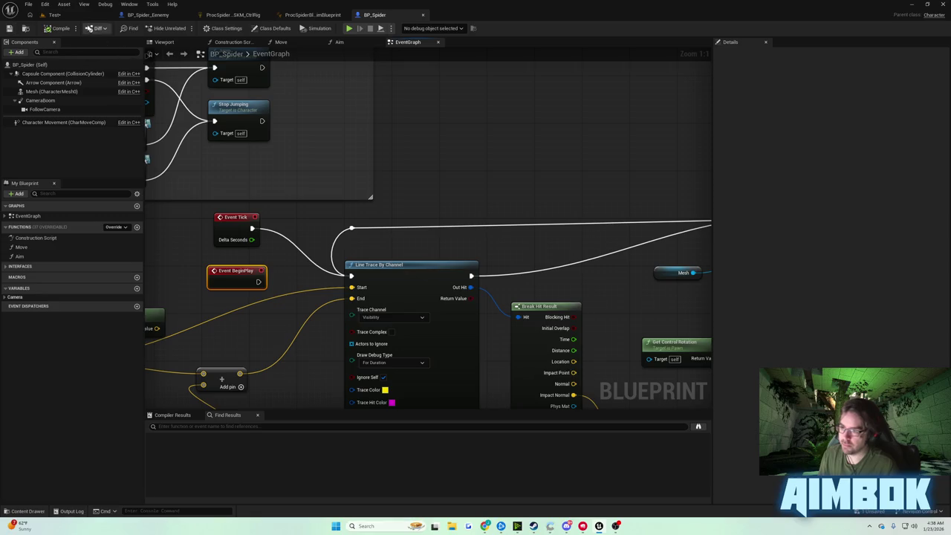
{"action": "left_click_drag", "start_coordinate": [553, 203], "coordinate": [196, 197]}
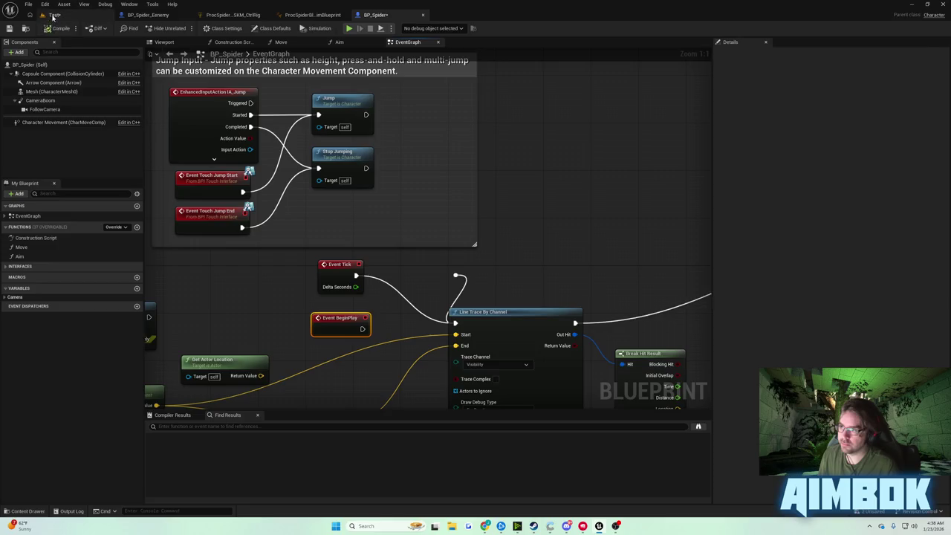
{"action": "left_click", "coordinate": [51, 15]}
{"action": "left_click", "coordinate": [185, 28]}
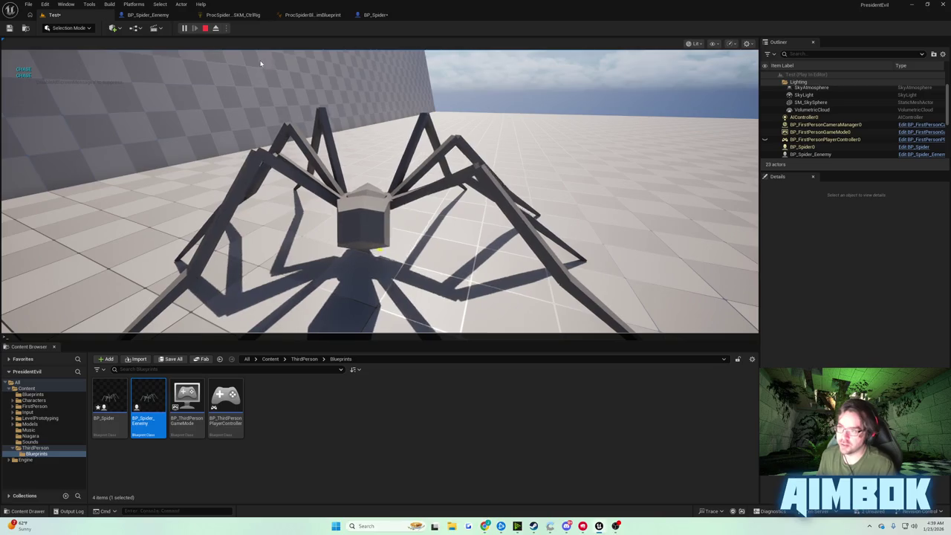
Step: Finish the running play test and orbit the view onto the tilted Floor2 wall
{"action": "left_click", "coordinate": [89, 71]}
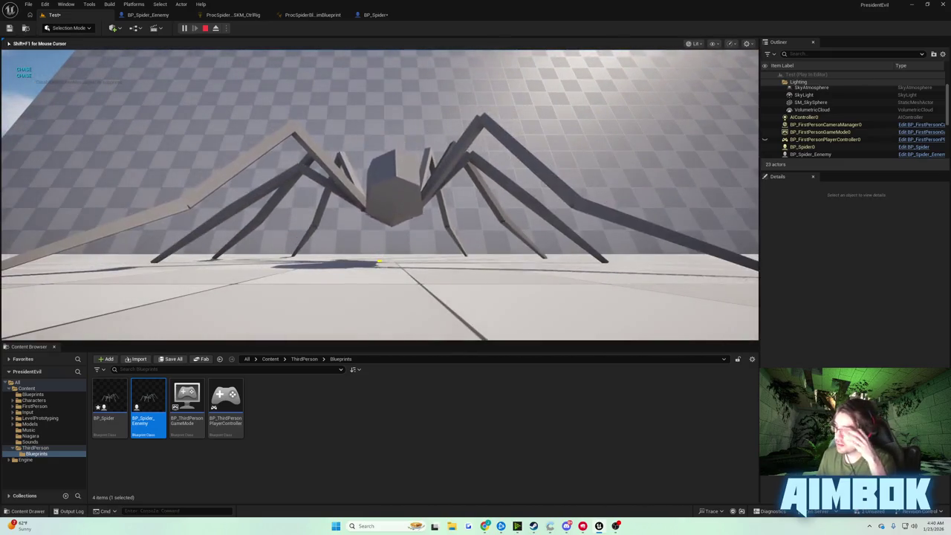
{"action": "key", "text": "Escape"}
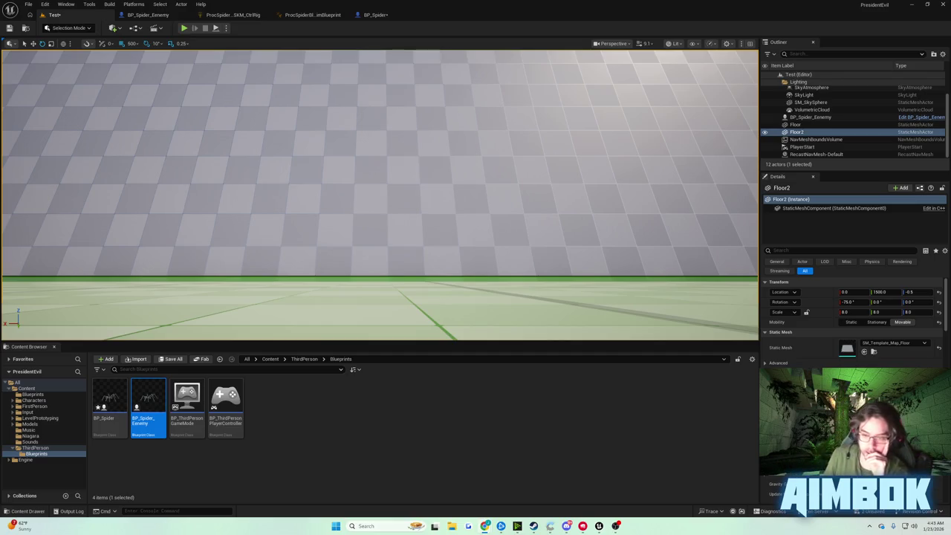
{"action": "left_click_drag", "start_coordinate": [290, 109], "coordinate": [265, 67]}
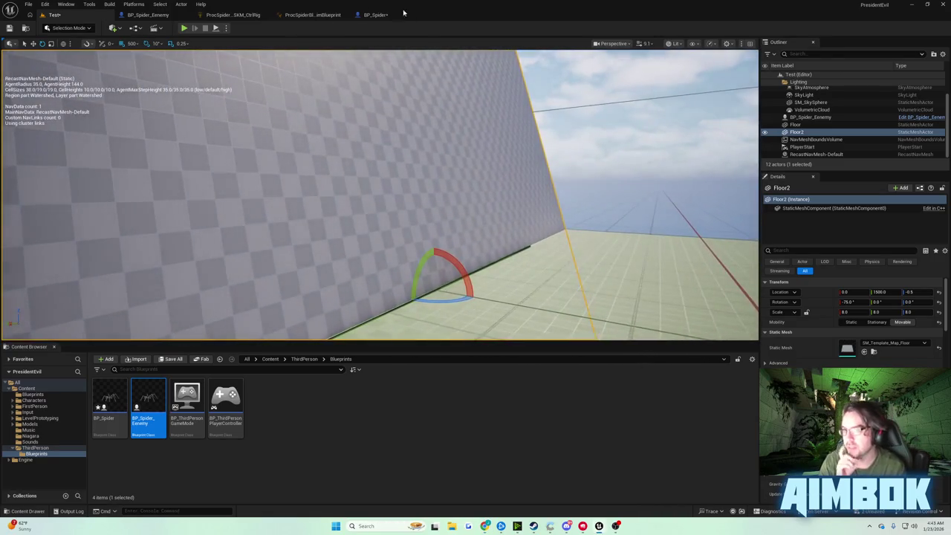
Step: Return to BP_Spider's event graph and move Event BeginPlay left and Event Tick beside the line trace
{"action": "left_click", "coordinate": [375, 14]}
{"action": "mouse_move", "coordinate": [304, 190]}
{"action": "left_mouse_down"}
{"action": "mouse_move", "coordinate": [208, 92]}
{"action": "mouse_move", "coordinate": [272, 90]}
{"action": "mouse_move", "coordinate": [344, 124]}
{"action": "left_mouse_up"}
{"action": "left_click_drag", "start_coordinate": [306, 213], "coordinate": [223, 188]}
{"action": "left_click_drag", "start_coordinate": [315, 168], "coordinate": [326, 209]}
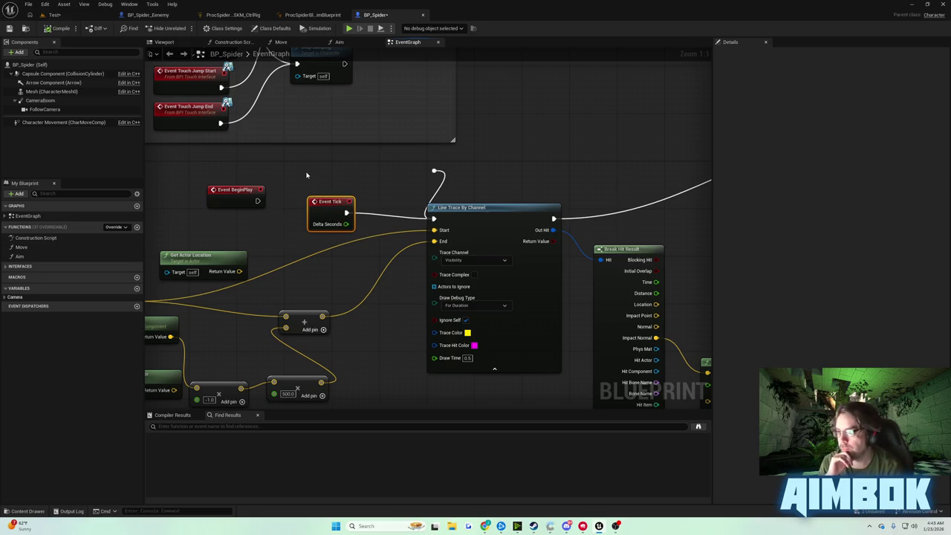
Step: Disconnect Event Tick from Line Trace By Channel, save BP_Spider, and return to the Test level
{"action": "mouse_move", "coordinate": [304, 170]}
{"action": "left_mouse_down"}
{"action": "mouse_move", "coordinate": [335, 159]}
{"action": "mouse_move", "coordinate": [437, 160]}
{"action": "left_mouse_up"}
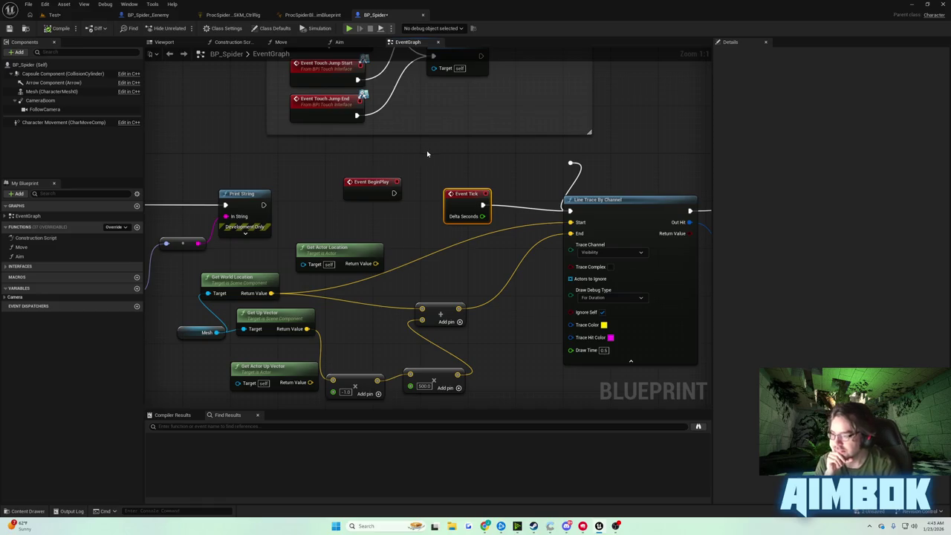
{"action": "mouse_move", "coordinate": [429, 156]}
{"action": "left_mouse_down"}
{"action": "mouse_move", "coordinate": [433, 149]}
{"action": "mouse_move", "coordinate": [422, 213]}
{"action": "mouse_move", "coordinate": [441, 176]}
{"action": "mouse_move", "coordinate": [444, 196]}
{"action": "mouse_move", "coordinate": [453, 185]}
{"action": "left_mouse_up"}
{"action": "left_click", "coordinate": [384, 181]}
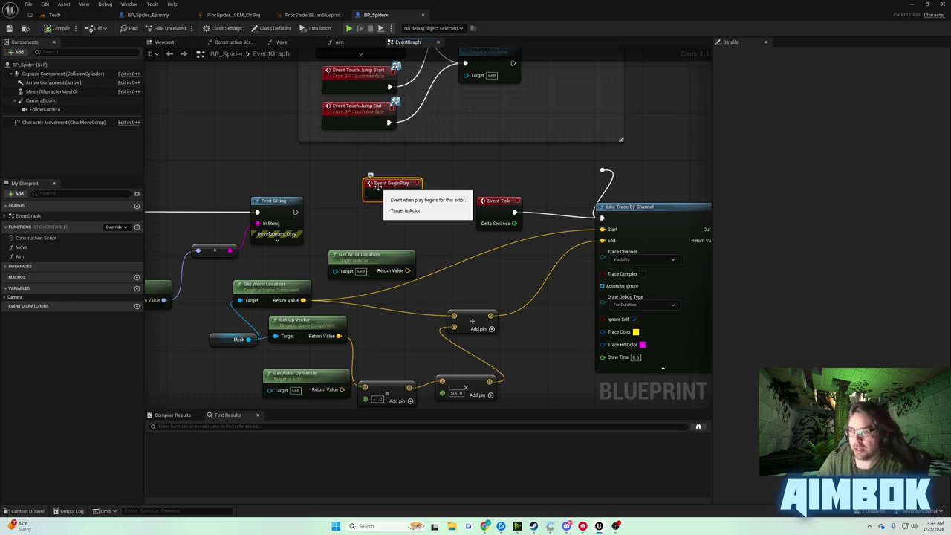
{"action": "left_click", "coordinate": [514, 212], "text": "alt"}
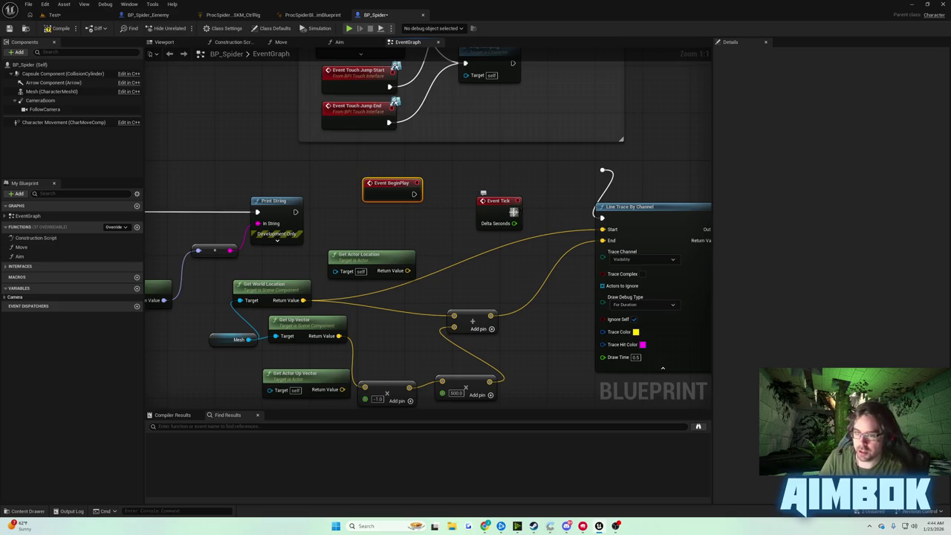
{"action": "left_click", "coordinate": [10, 28]}
{"action": "left_click", "coordinate": [55, 15]}
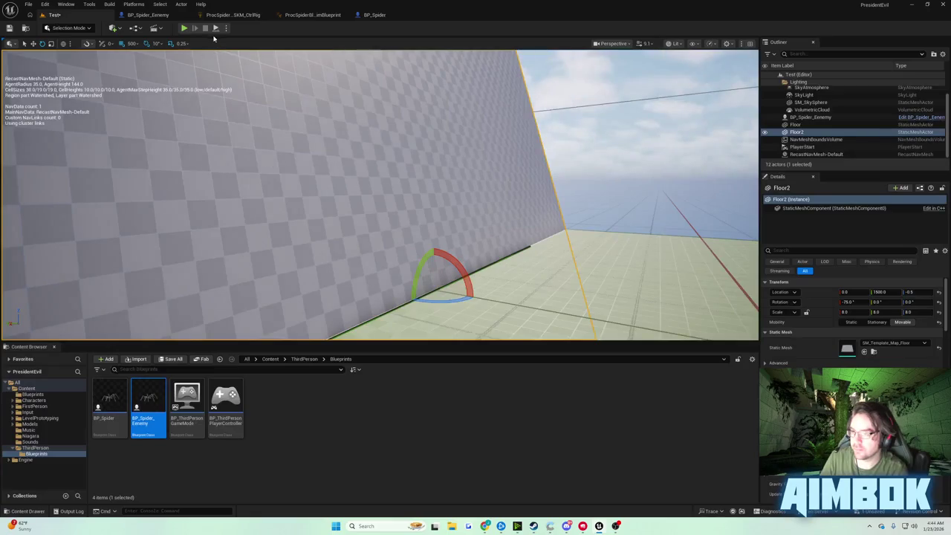
Step: Play the level and eject to the free editor camera to watch the spider climb the Floor2 wall
{"action": "left_click", "coordinate": [183, 28]}
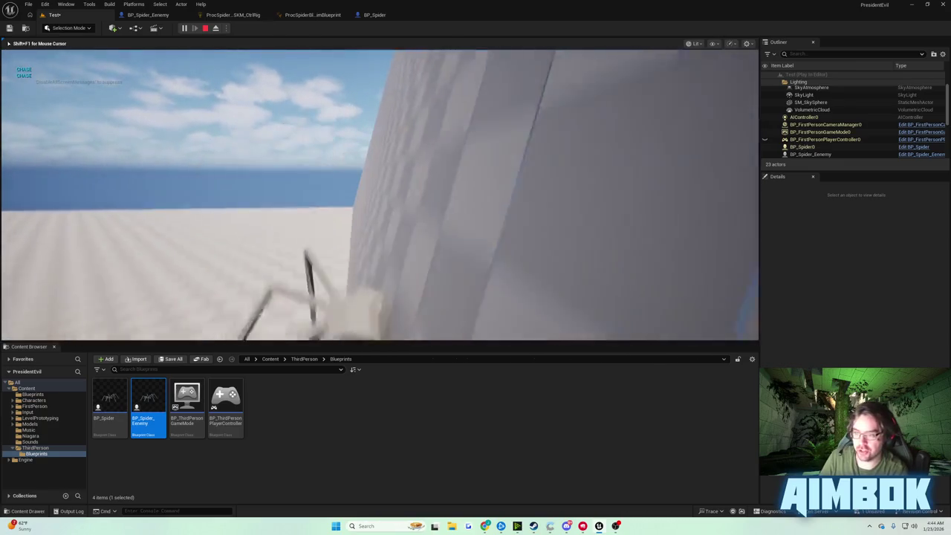
{"action": "key", "text": "shift+F1"}
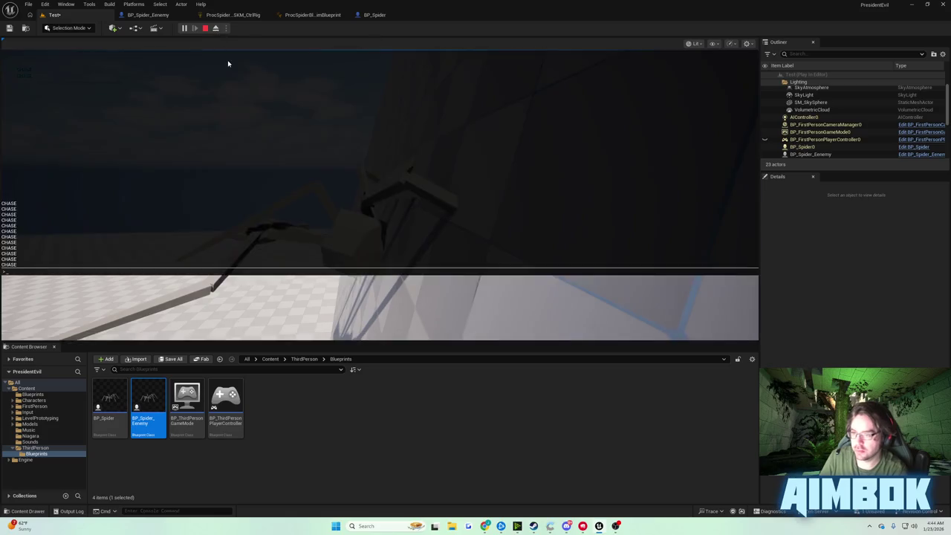
{"action": "left_click", "coordinate": [229, 64]}
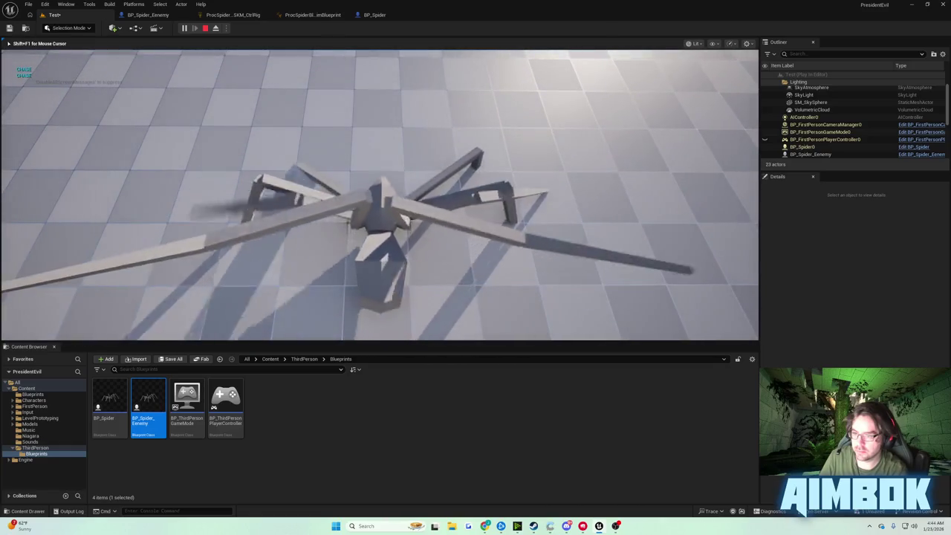
{"action": "key", "text": "shift+F1"}
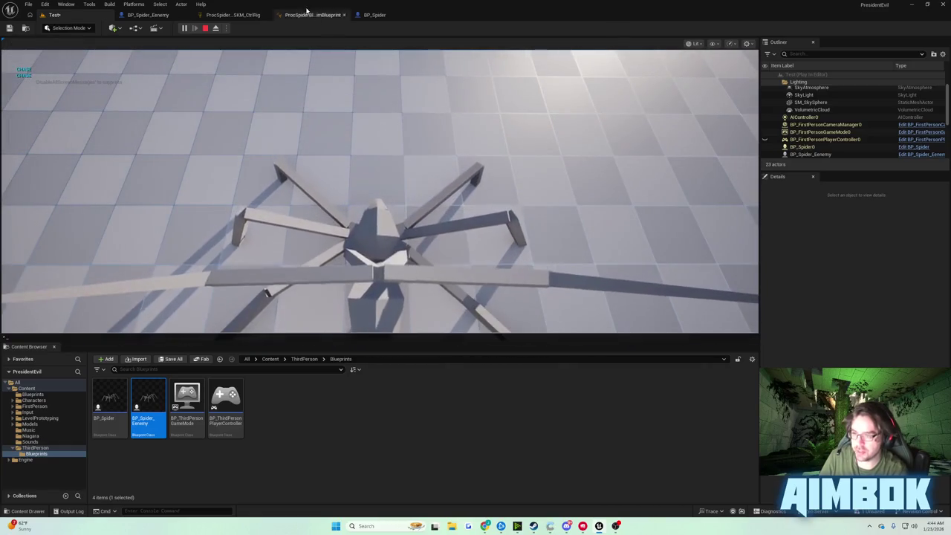
{"action": "left_click", "coordinate": [215, 27]}
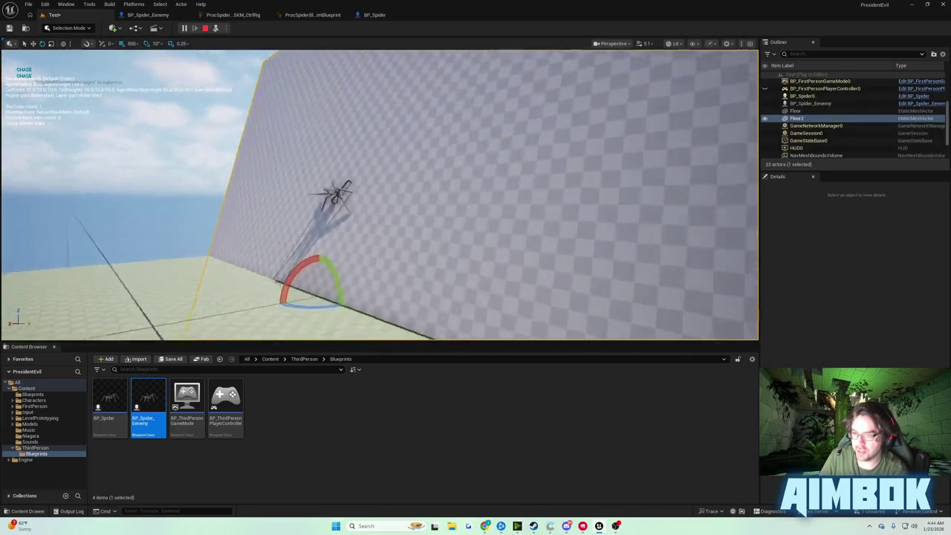
Step: Drag BP_Spider0's Mesh component off the wall along X to -999.9, then possess the spider again
{"action": "left_click", "coordinate": [300, 176]}
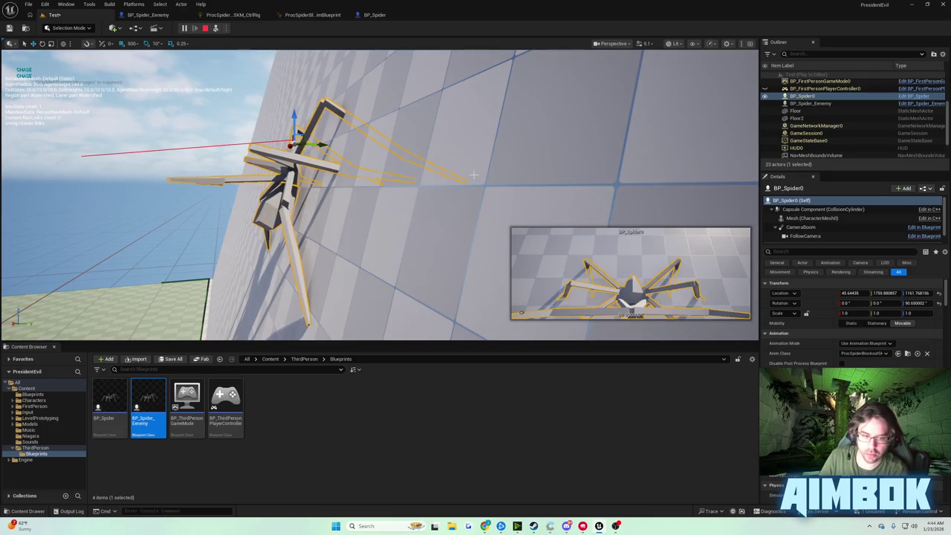
{"action": "scroll", "coordinate": [473, 175], "scroll_direction": "down", "scroll_amount": 5}
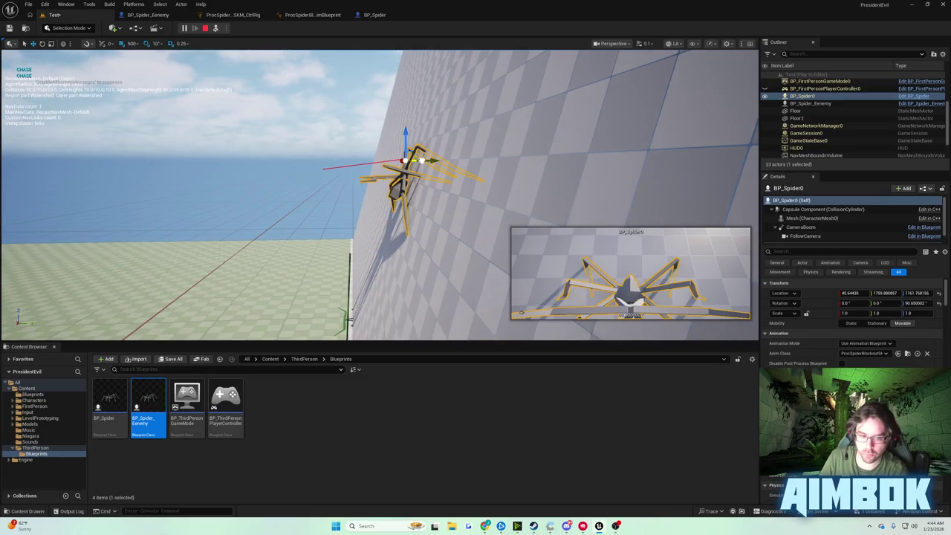
{"action": "left_click", "coordinate": [420, 156]}
{"action": "left_click", "coordinate": [416, 160]}
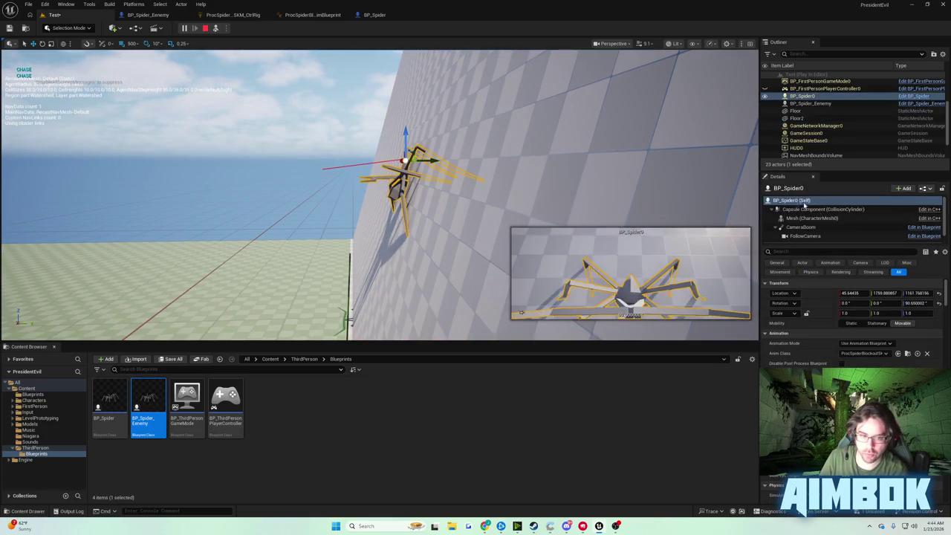
{"action": "left_click", "coordinate": [803, 219]}
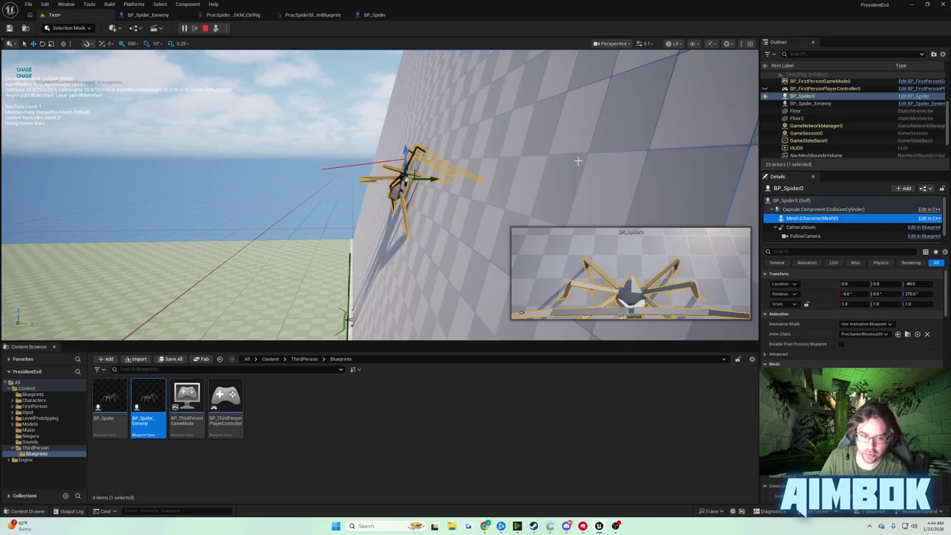
{"action": "left_click_drag", "start_coordinate": [421, 180], "coordinate": [257, 164]}
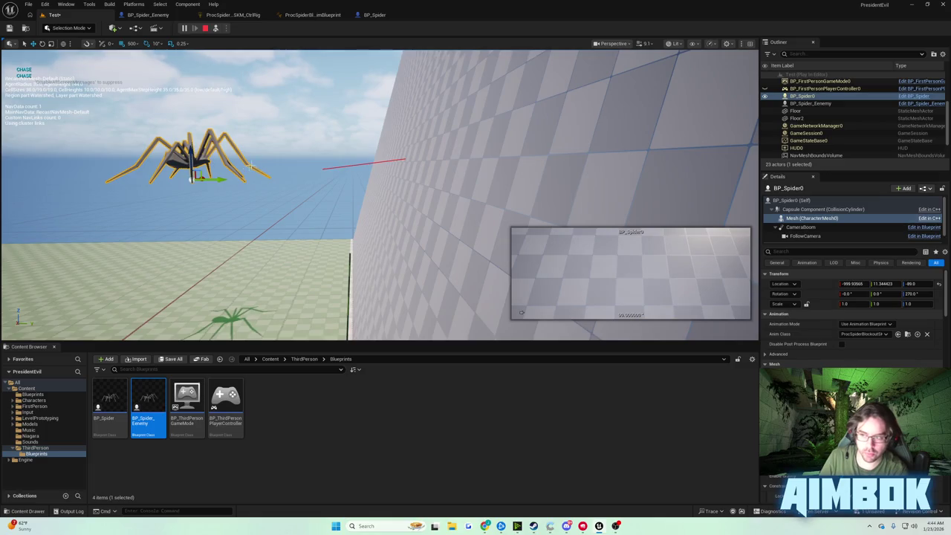
{"action": "scroll", "coordinate": [248, 166], "scroll_direction": "down", "scroll_amount": 5}
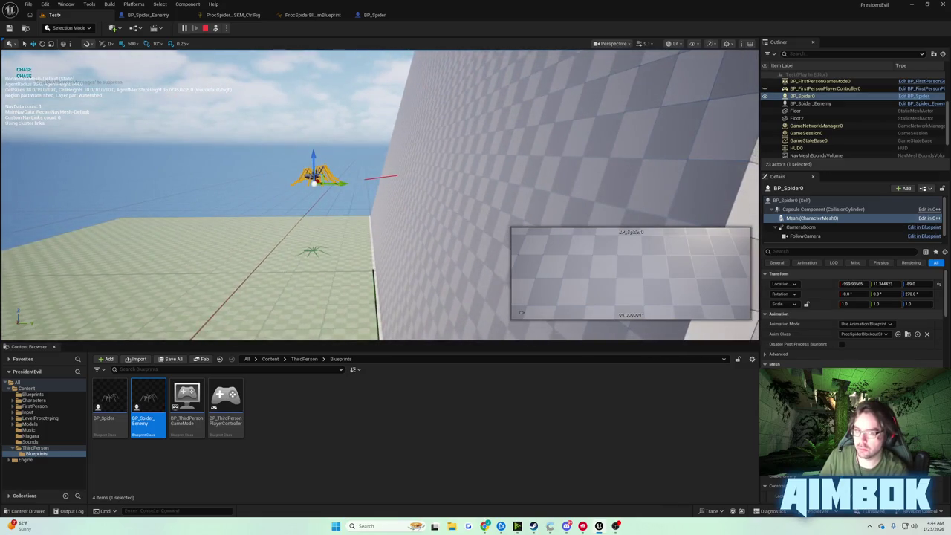
{"action": "left_click", "coordinate": [215, 28]}
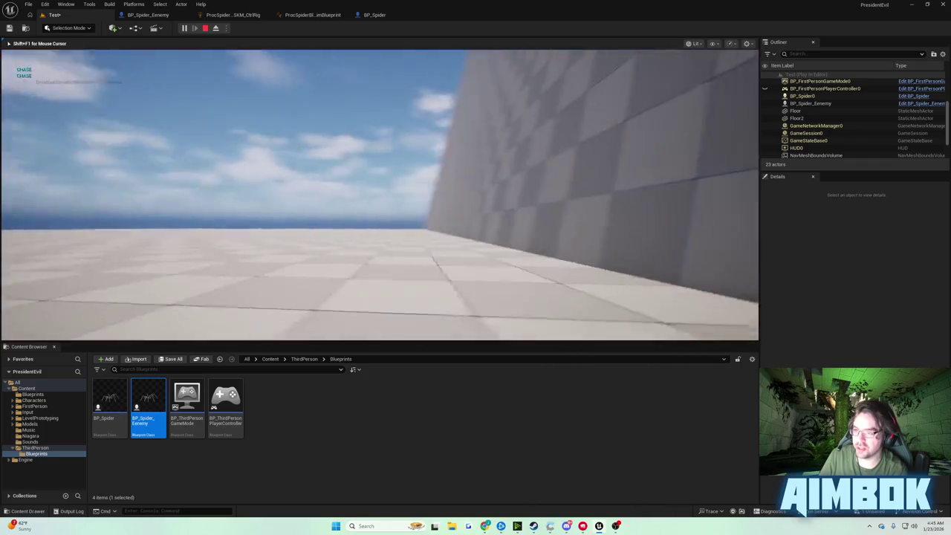
Step: Eject during play, select the spider and display its Character Movement (CharMoveComp) settings
{"action": "key", "text": "shift+F1"}
{"action": "key", "text": "F8"}
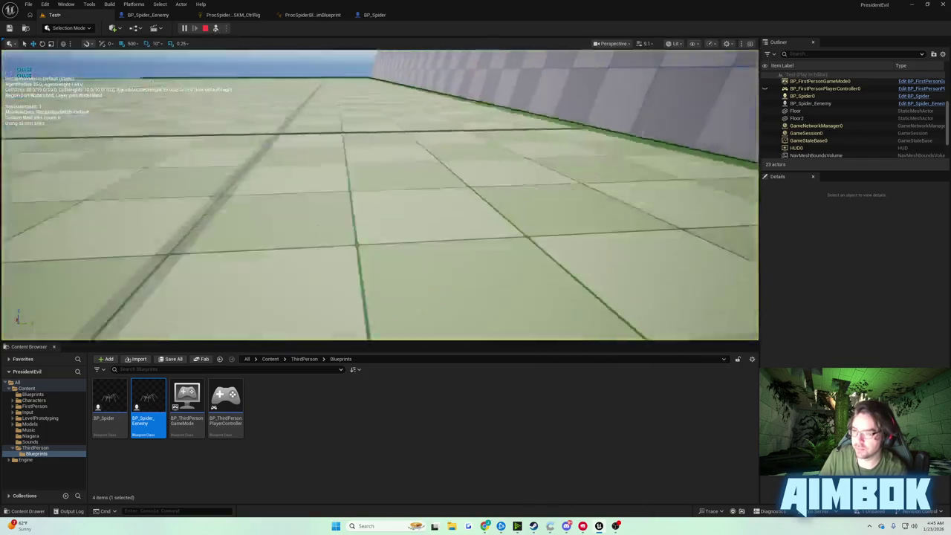
{"action": "left_click", "coordinate": [363, 242]}
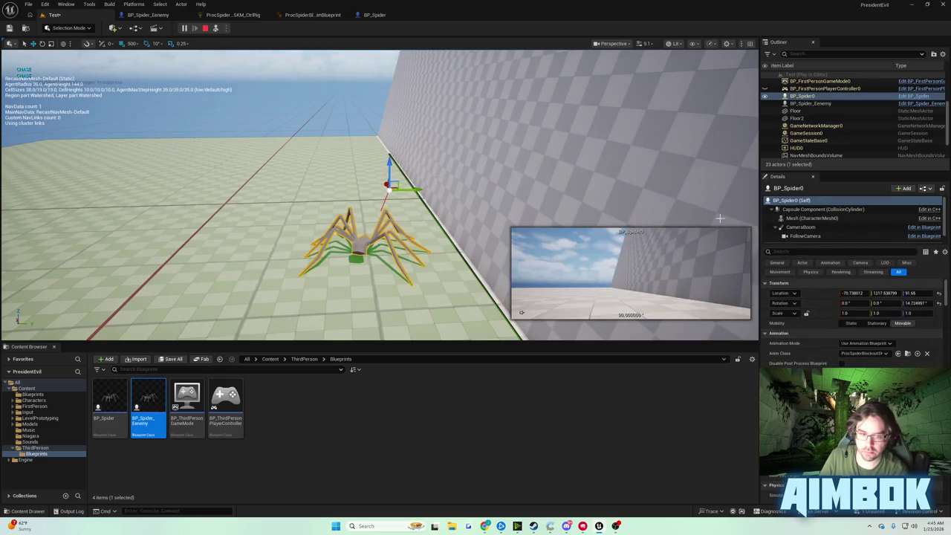
{"action": "scroll", "coordinate": [833, 230], "scroll_direction": "down", "scroll_amount": 1}
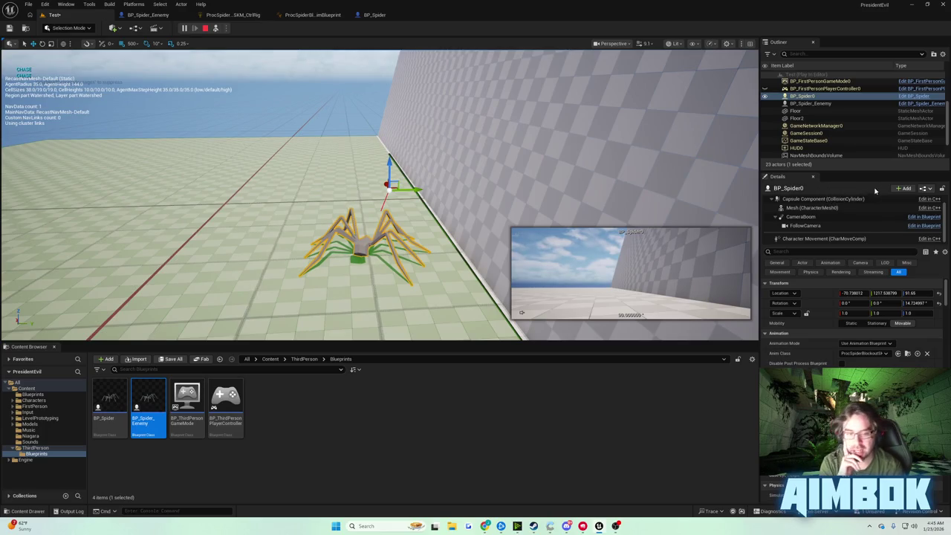
{"action": "left_click", "coordinate": [839, 238]}
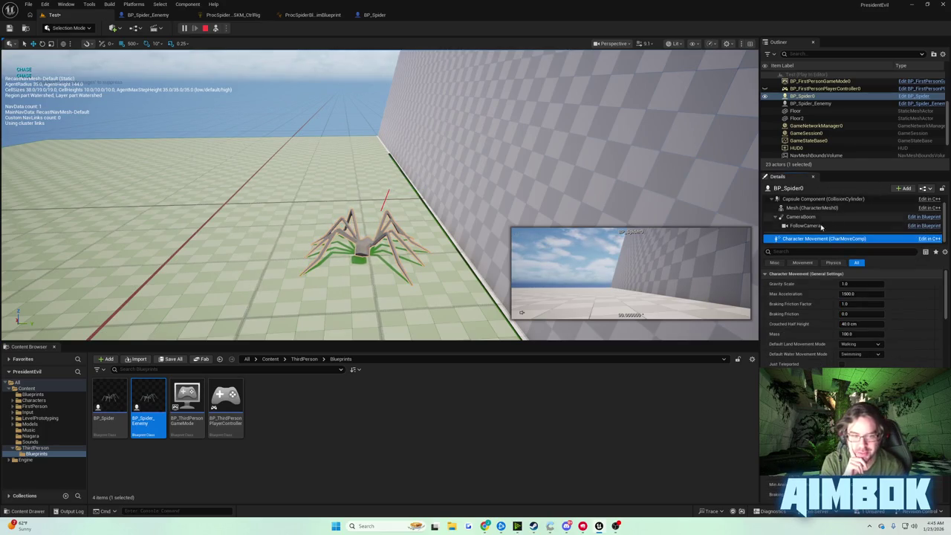
{"action": "left_click", "coordinate": [832, 217]}
{"action": "left_click", "coordinate": [819, 239]}
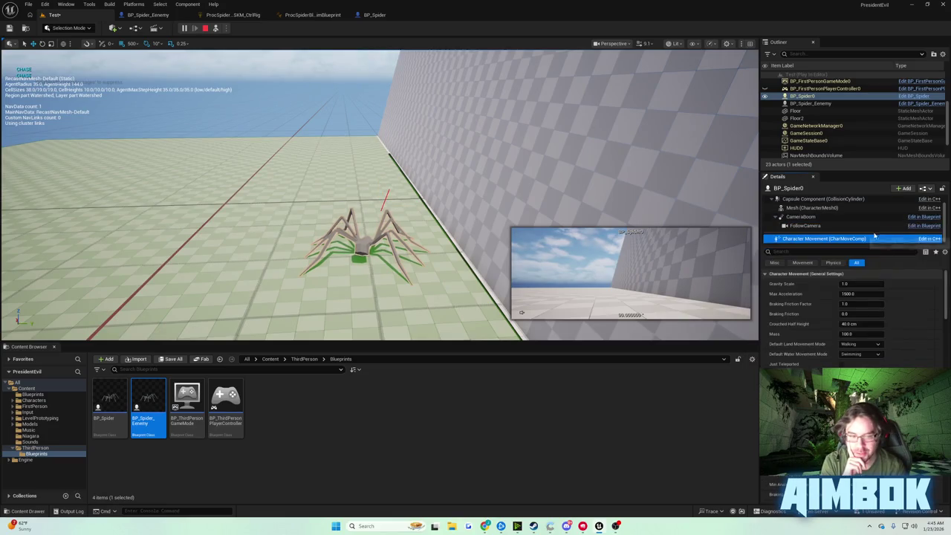
Step: Select the spider's mesh component and resume playing as the spider
{"action": "left_click", "coordinate": [818, 209]}
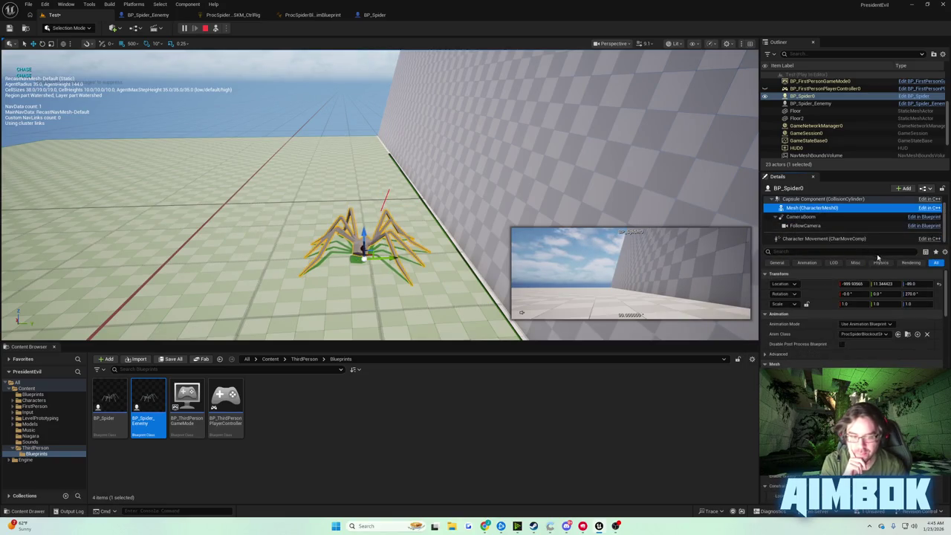
{"action": "left_click", "coordinate": [206, 29]}
{"action": "left_click", "coordinate": [215, 28]}
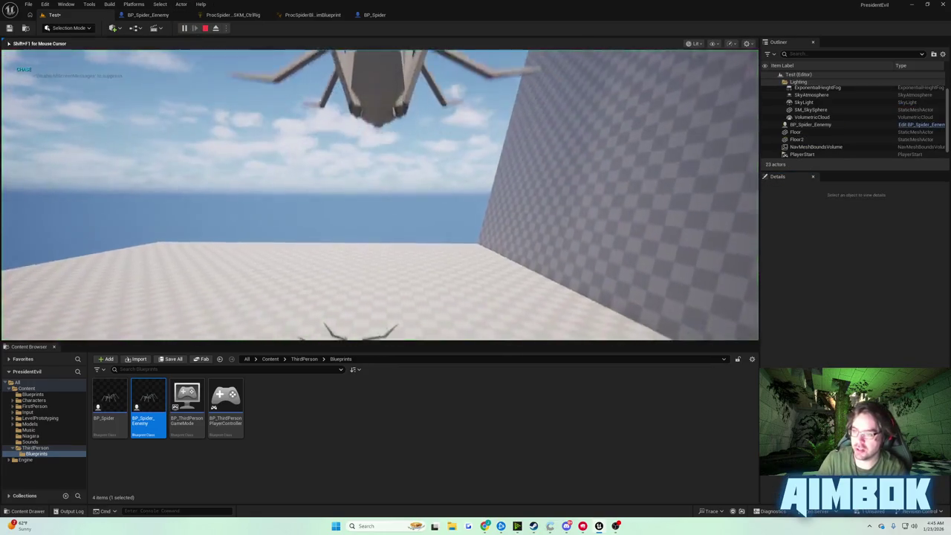
Step: Eject, change BP_Spider0's Mesh Z rotation from 270 to 90, and resume play
{"action": "key", "text": "F8"}
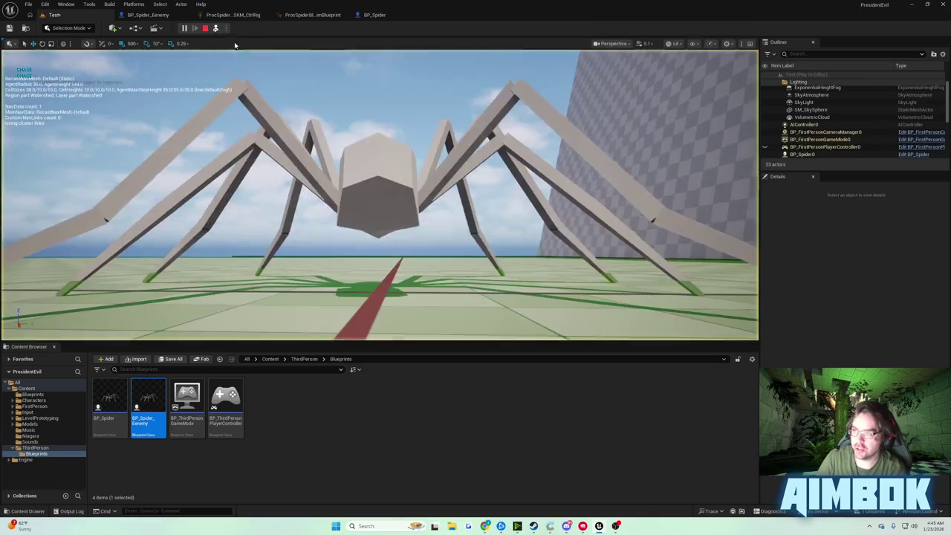
{"action": "double_click", "coordinate": [801, 153]}
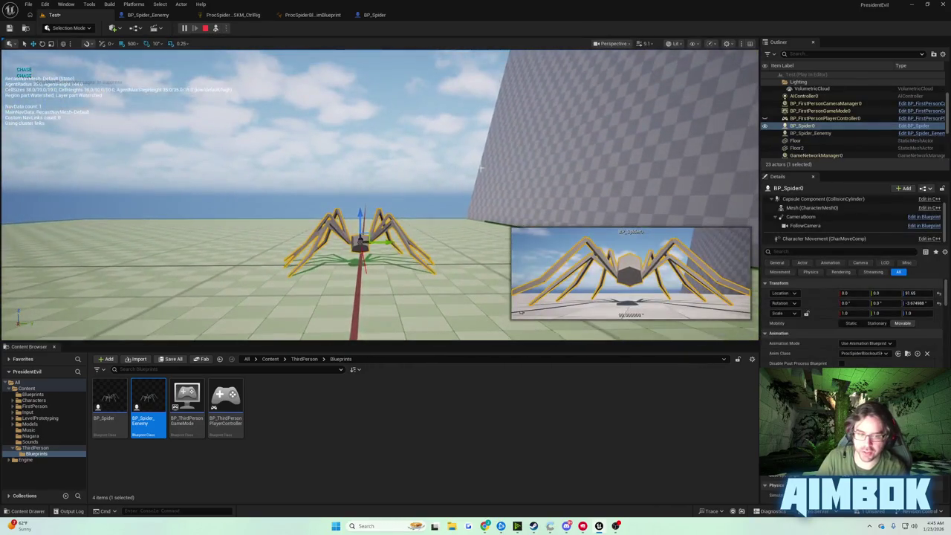
{"action": "left_click", "coordinate": [808, 208]}
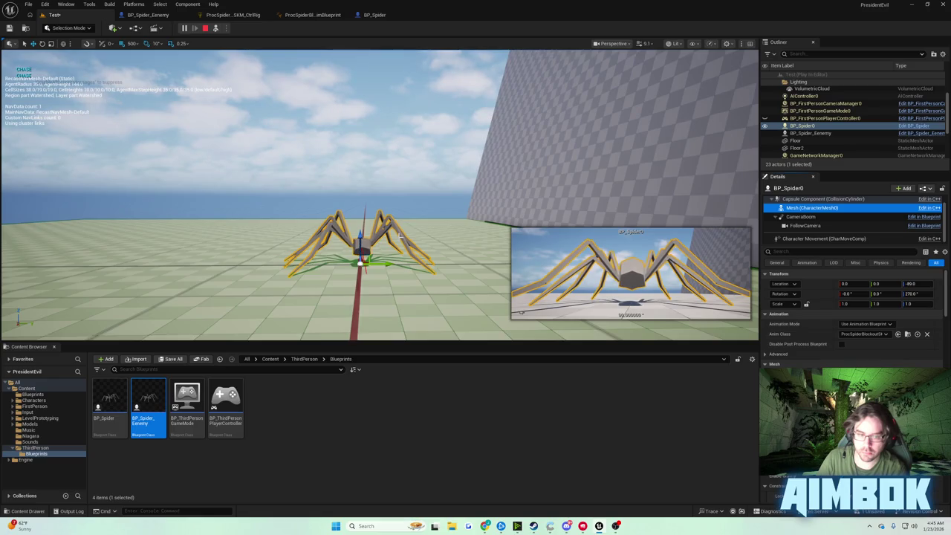
{"action": "left_click", "coordinate": [929, 293]}
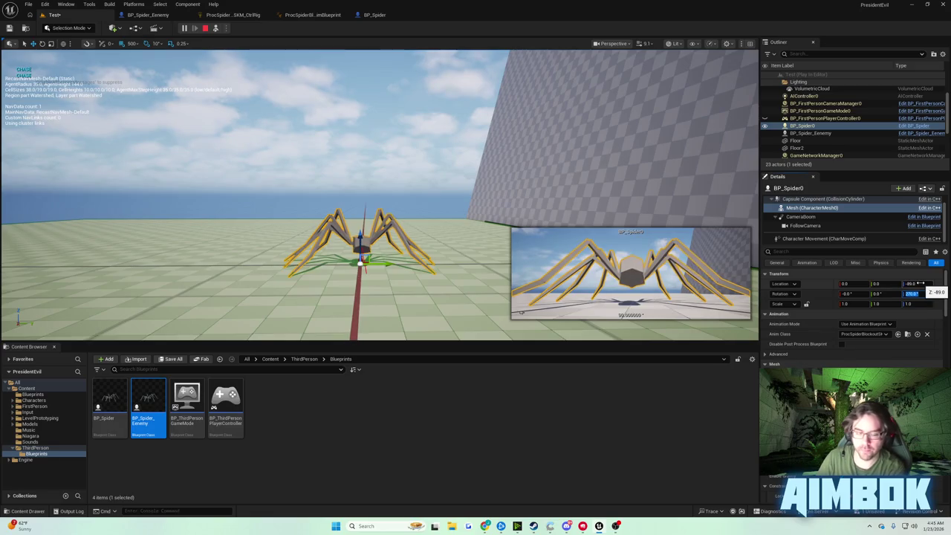
{"action": "type", "text": "90"}
{"action": "key", "text": "Return"}
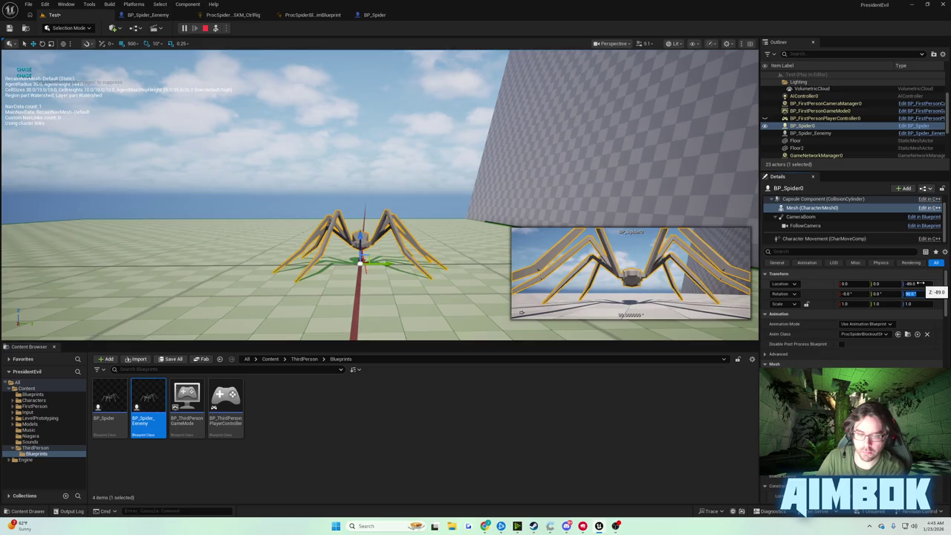
{"action": "left_click", "coordinate": [214, 28]}
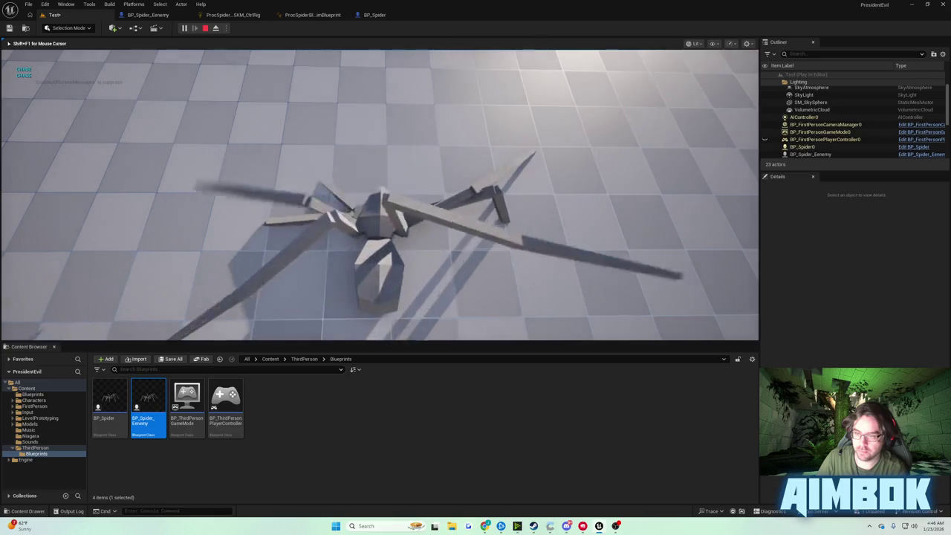
Step: Eject, select BP_Spider0's Mesh and set its Y rotation to 90
{"action": "key", "text": "shift+F1"}
{"action": "left_click", "coordinate": [215, 28]}
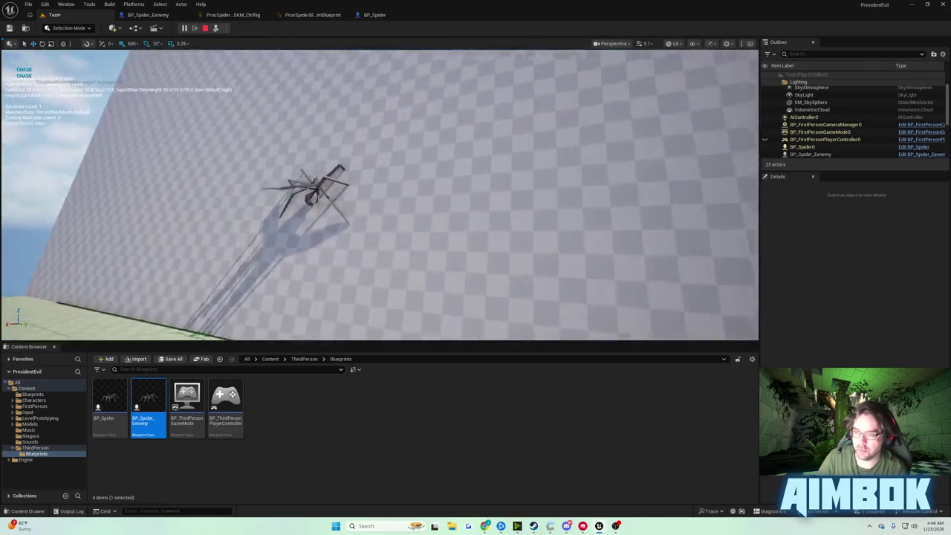
{"action": "left_click", "coordinate": [802, 147]}
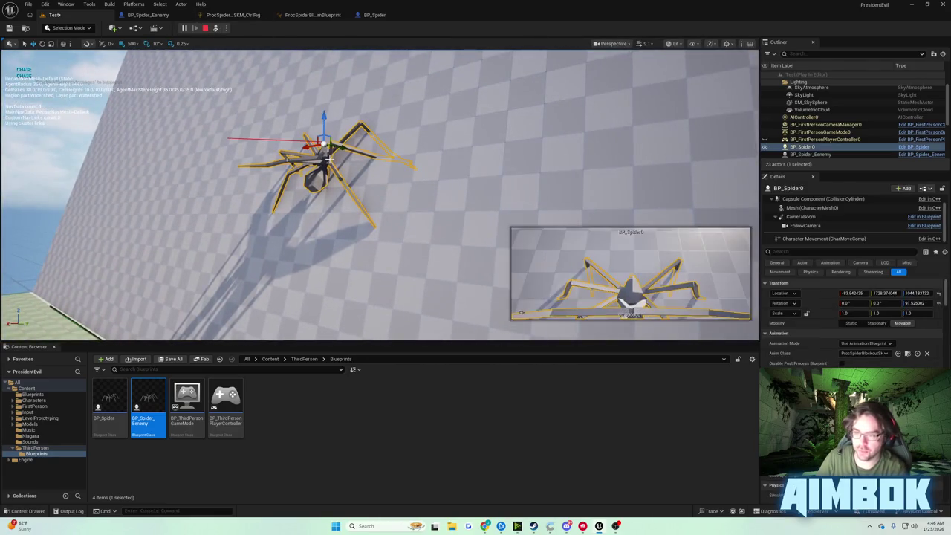
{"action": "left_click", "coordinate": [833, 209]}
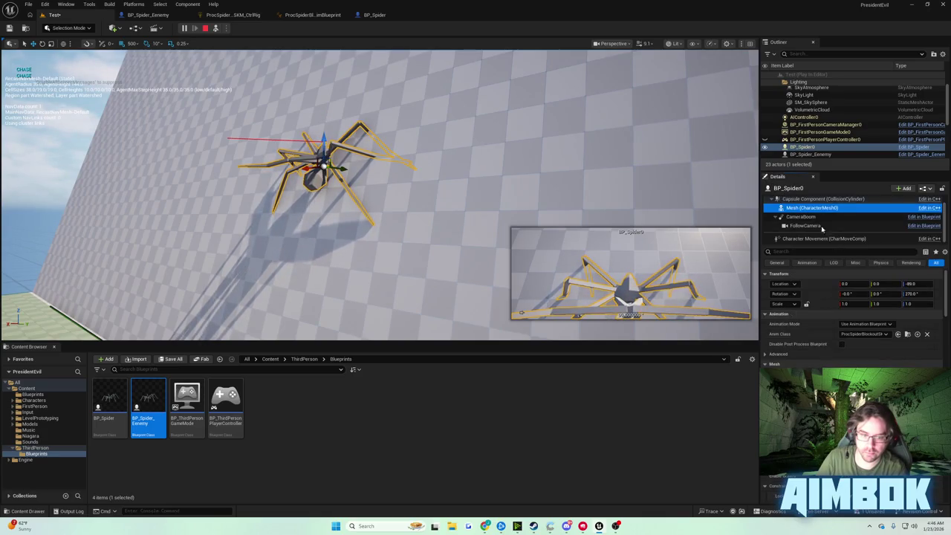
{"action": "left_click", "coordinate": [880, 294]}
{"action": "type", "text": "90"}
{"action": "key", "text": "Return"}
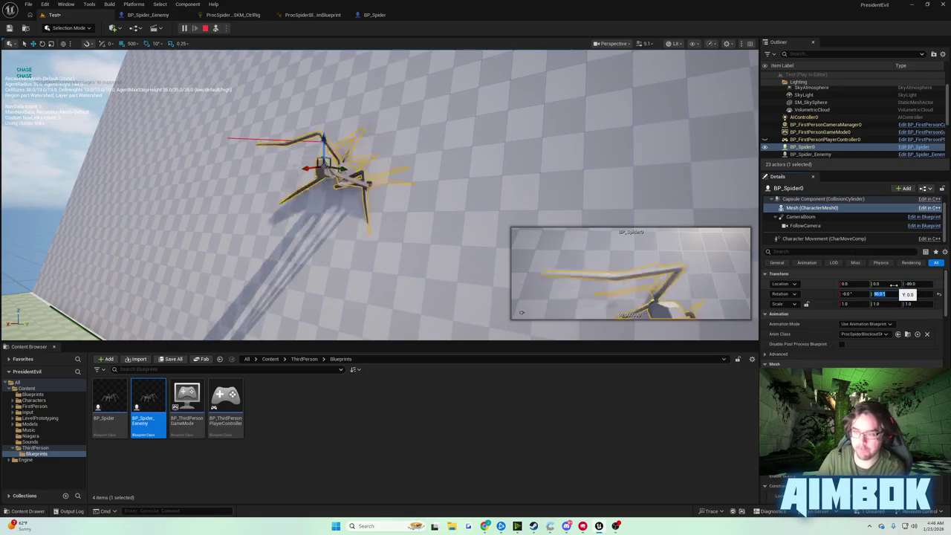
Step: Set the mesh's X roll to 90, reset it to 0, and stop the play session
{"action": "left_click", "coordinate": [855, 294]}
{"action": "type", "text": "90"}
{"action": "key", "text": "Return"}
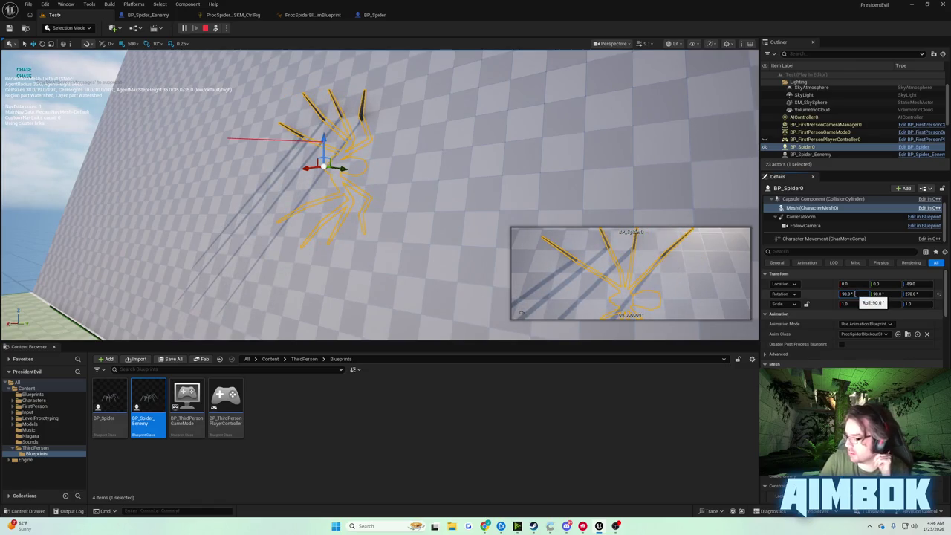
{"action": "type", "text": "0"}
{"action": "key", "text": "Return"}
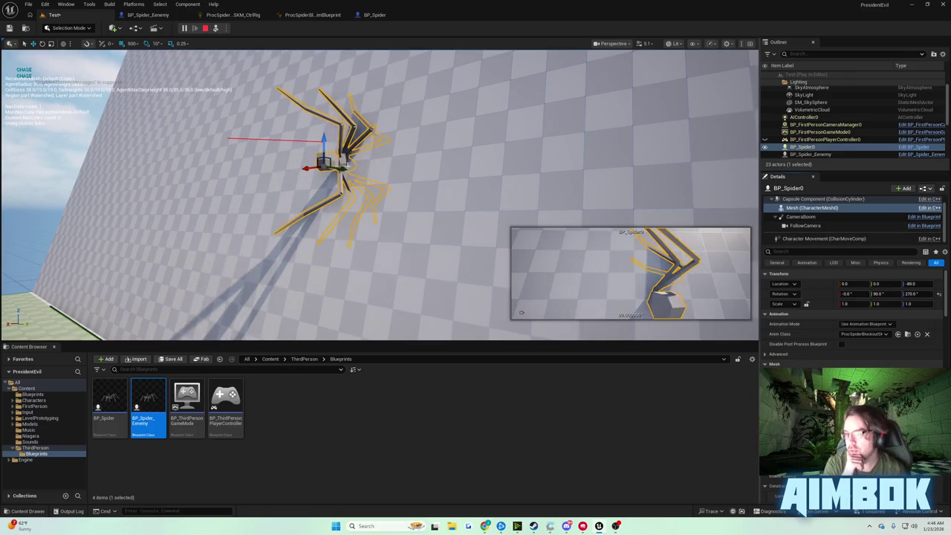
{"action": "left_click", "coordinate": [207, 28]}
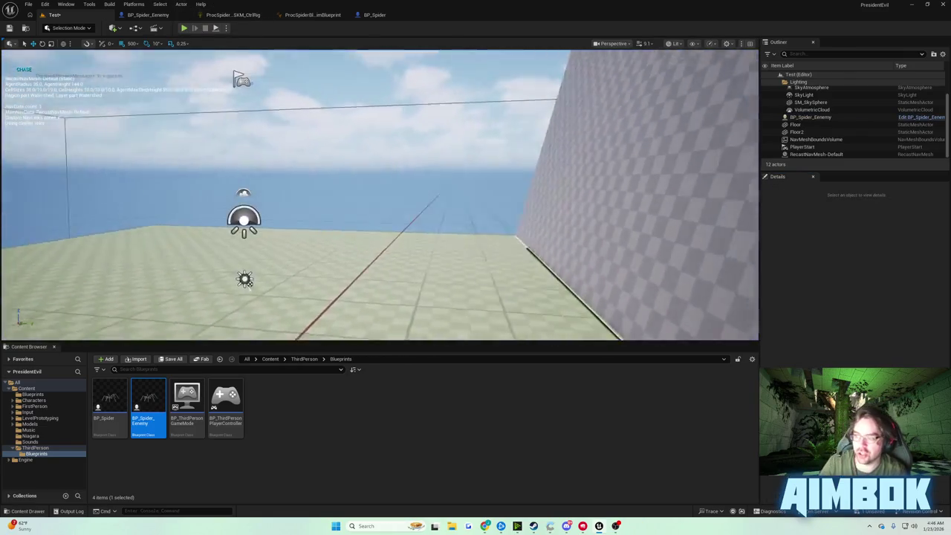
Step: Open BP_Spider's Event Graph and select the reroute node feeding Line Trace By Channel
{"action": "left_click_drag", "start_coordinate": [310, 136], "coordinate": [337, 107]}
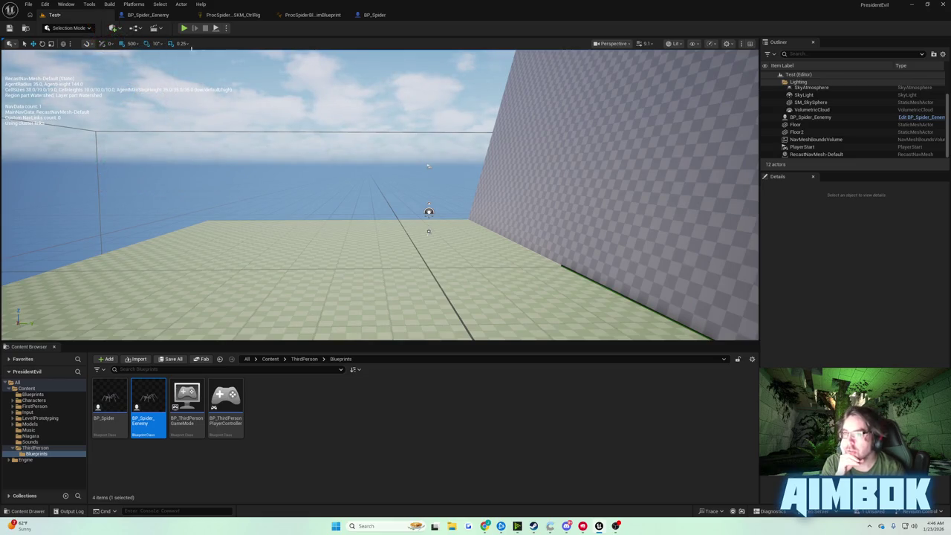
{"action": "left_click", "coordinate": [374, 15]}
{"action": "mouse_move", "coordinate": [450, 169]}
{"action": "left_mouse_down"}
{"action": "mouse_move", "coordinate": [493, 186]}
{"action": "mouse_move", "coordinate": [464, 173]}
{"action": "left_mouse_up"}
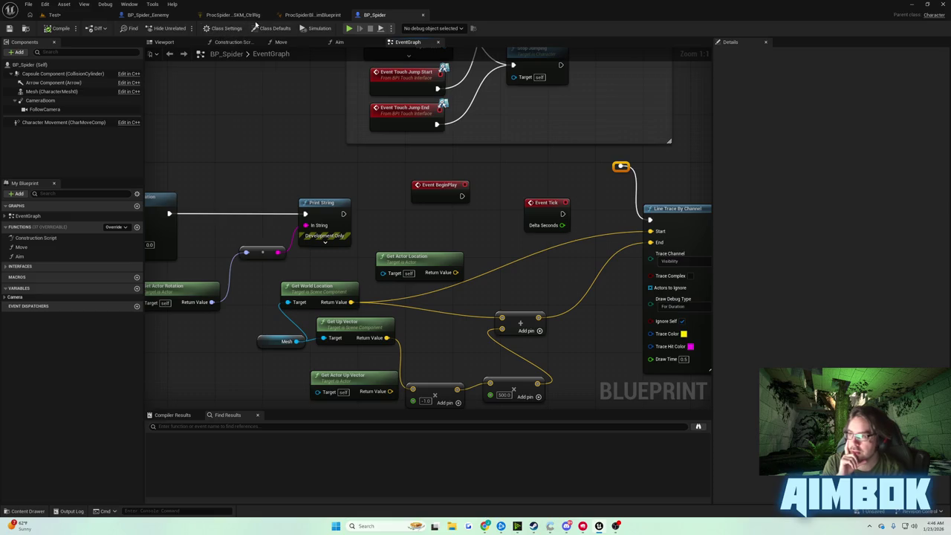
Step: Go via the AnimBlueprint tab to the ProcSpiderBlockoutSKM_CtrlRig Rig graph
{"action": "left_click", "coordinate": [312, 15]}
{"action": "left_click", "coordinate": [227, 16]}
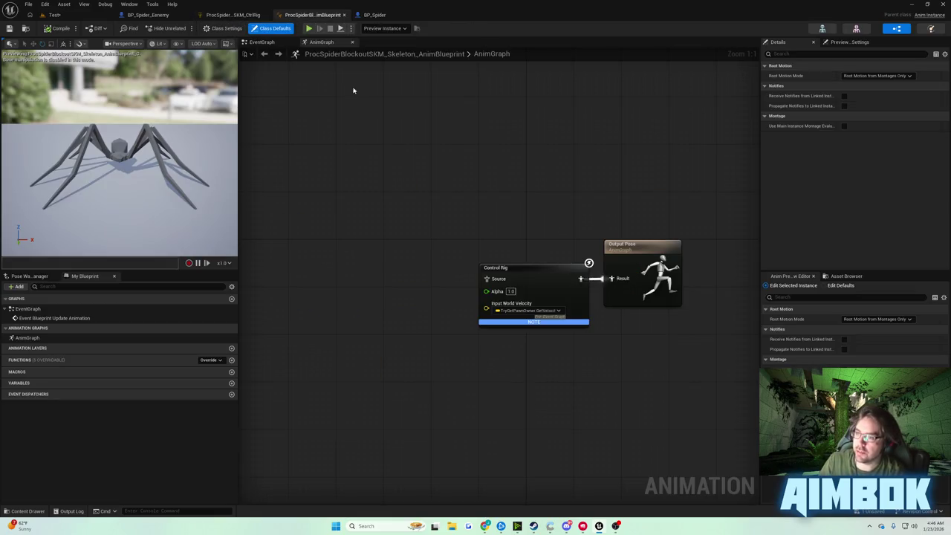
{"action": "scroll", "coordinate": [401, 185], "scroll_direction": "up", "scroll_amount": 7}
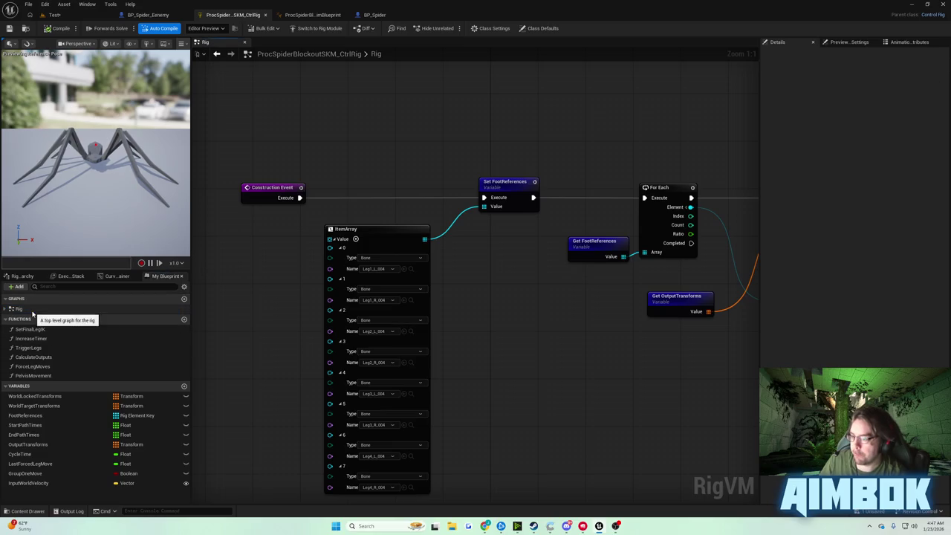
Step: Locate SetFinalLegIK in the Rig graph and open its function graph
{"action": "scroll", "coordinate": [406, 205], "scroll_direction": "down", "scroll_amount": 5}
{"action": "scroll", "coordinate": [513, 191], "scroll_direction": "up", "scroll_amount": 3}
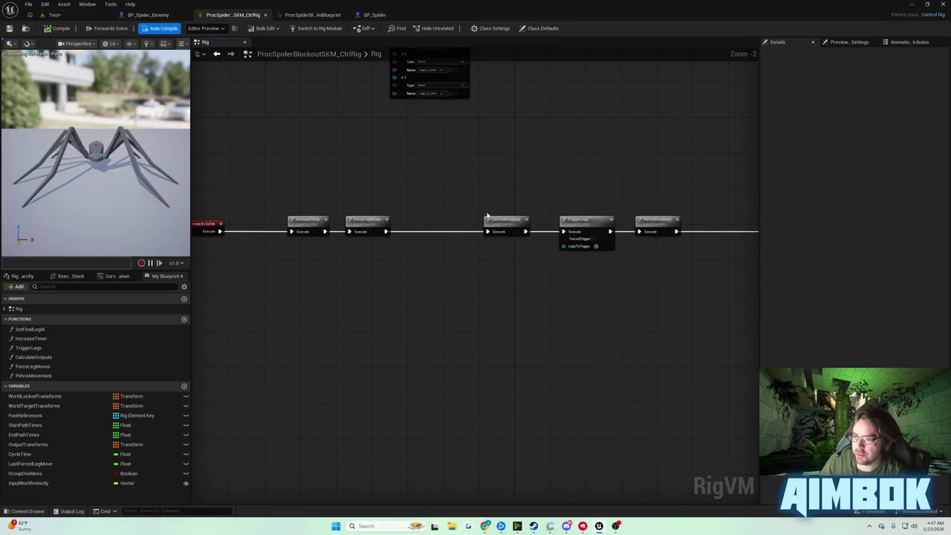
{"action": "scroll", "coordinate": [490, 215], "scroll_direction": "up", "scroll_amount": 2}
{"action": "left_click_drag", "start_coordinate": [439, 212], "coordinate": [554, 210]}
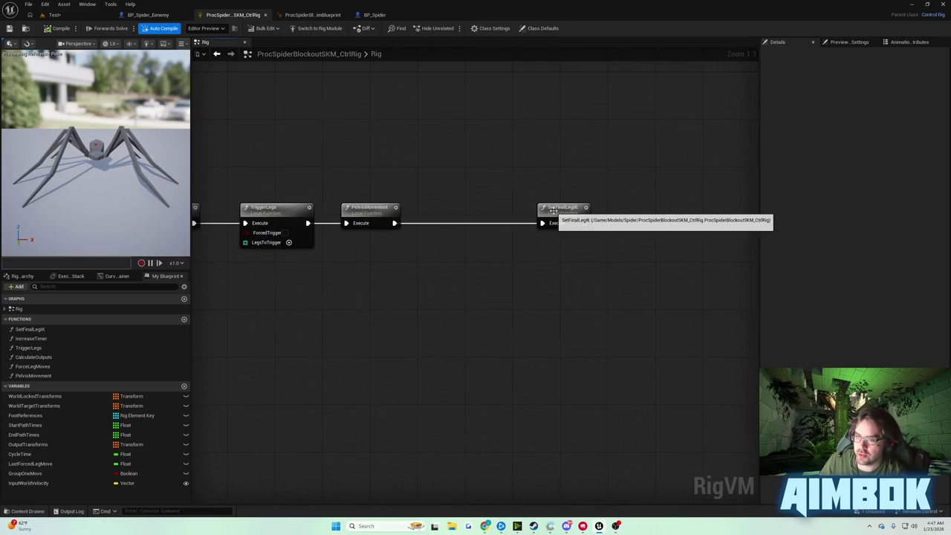
{"action": "left_click_drag", "start_coordinate": [378, 203], "coordinate": [624, 183]}
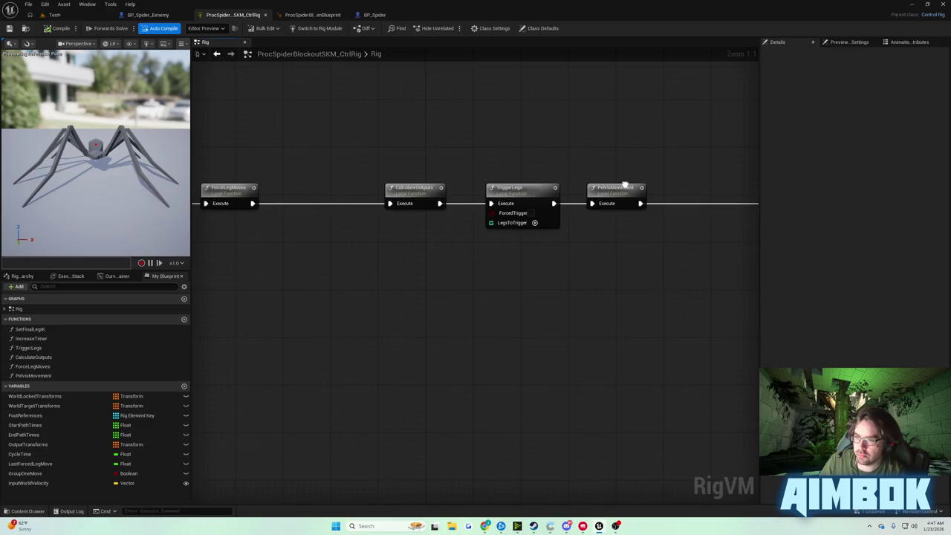
{"action": "left_click_drag", "start_coordinate": [552, 195], "coordinate": [475, 183]}
{"action": "double_click", "coordinate": [486, 182]}
Step: Move SetFinalLegIK's Return node further right past the Get Transform nodes
{"action": "scroll", "coordinate": [384, 185], "scroll_direction": "up", "scroll_amount": 5}
{"action": "mouse_move", "coordinate": [352, 174]}
{"action": "left_mouse_down"}
{"action": "mouse_move", "coordinate": [329, 182]}
{"action": "mouse_move", "coordinate": [369, 203]}
{"action": "mouse_move", "coordinate": [265, 131]}
{"action": "mouse_move", "coordinate": [214, 188]}
{"action": "mouse_move", "coordinate": [342, 136]}
{"action": "mouse_move", "coordinate": [336, 200]}
{"action": "mouse_move", "coordinate": [325, 205]}
{"action": "left_mouse_up"}
{"action": "mouse_move", "coordinate": [497, 158]}
{"action": "left_mouse_down"}
{"action": "mouse_move", "coordinate": [680, 157]}
{"action": "mouse_move", "coordinate": [534, 158]}
{"action": "left_mouse_up"}
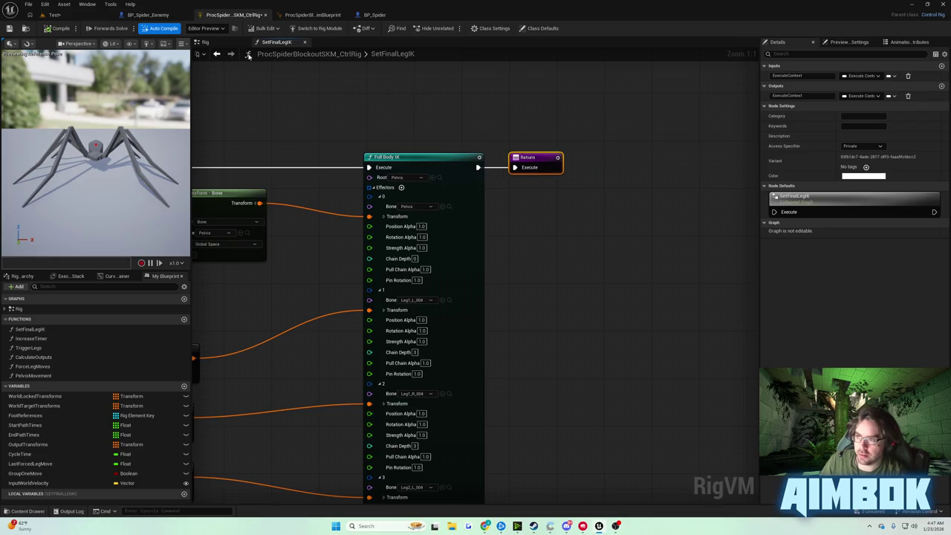
{"action": "left_click", "coordinate": [256, 56]}
Step: Place SetFinalLegIK directly after PelvisMovement and add a new Boolean variable, NewVar
{"action": "left_click_drag", "start_coordinate": [518, 190], "coordinate": [405, 191]}
{"action": "left_click", "coordinate": [445, 197]}
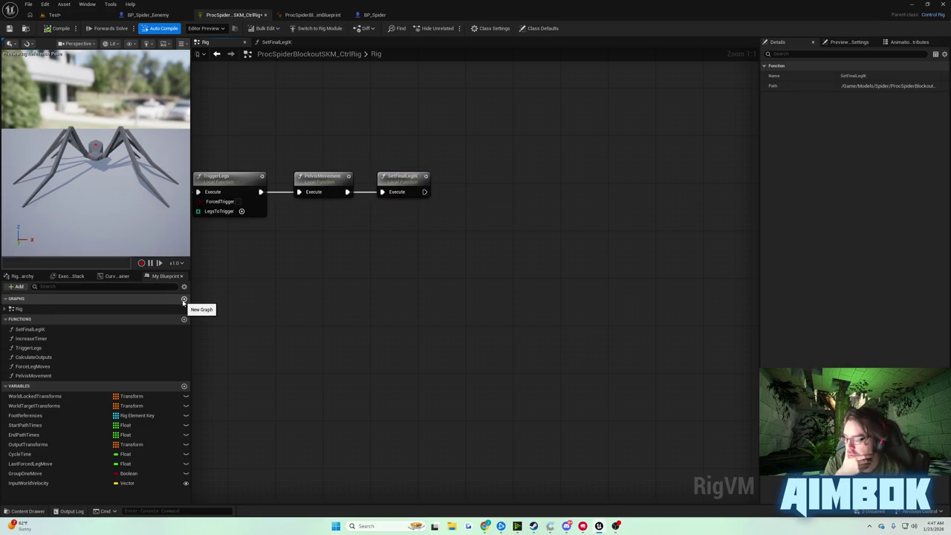
{"action": "left_click", "coordinate": [184, 387]}
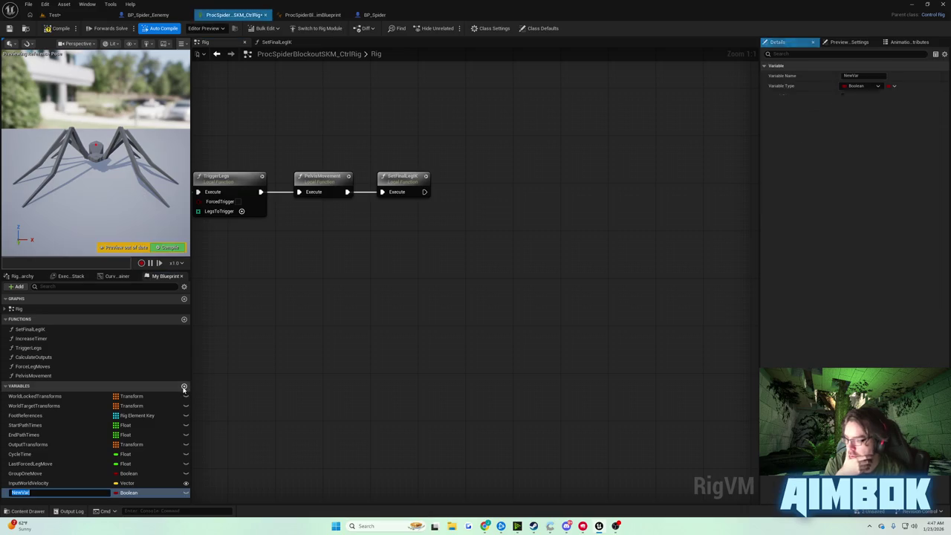
Step: Create a Rotator variable named PelvisRotation in the Control Rig and compile
{"action": "left_click", "coordinate": [127, 492]}
{"action": "left_click", "coordinate": [134, 395]}
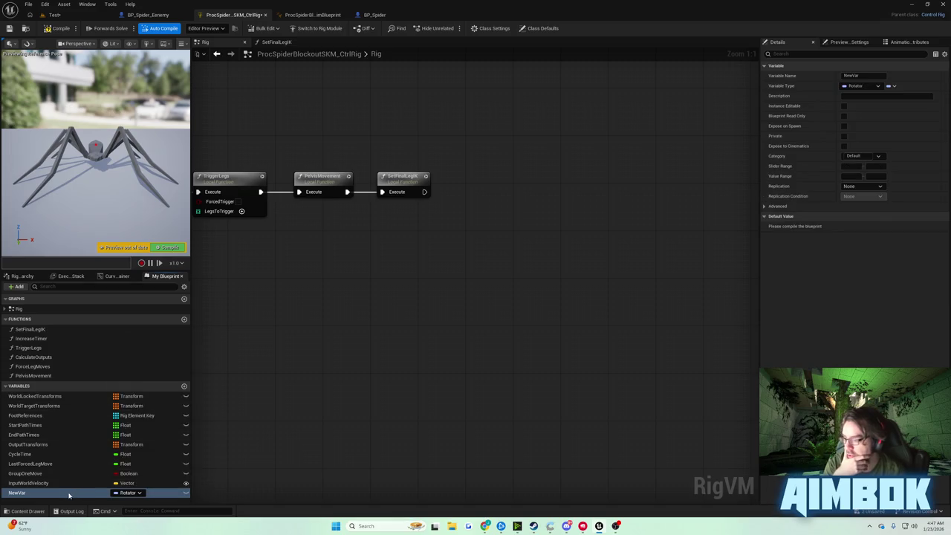
{"action": "right_click", "coordinate": [82, 489]}
{"action": "left_click", "coordinate": [91, 438]}
{"action": "type", "text": "PelvisRotati"}
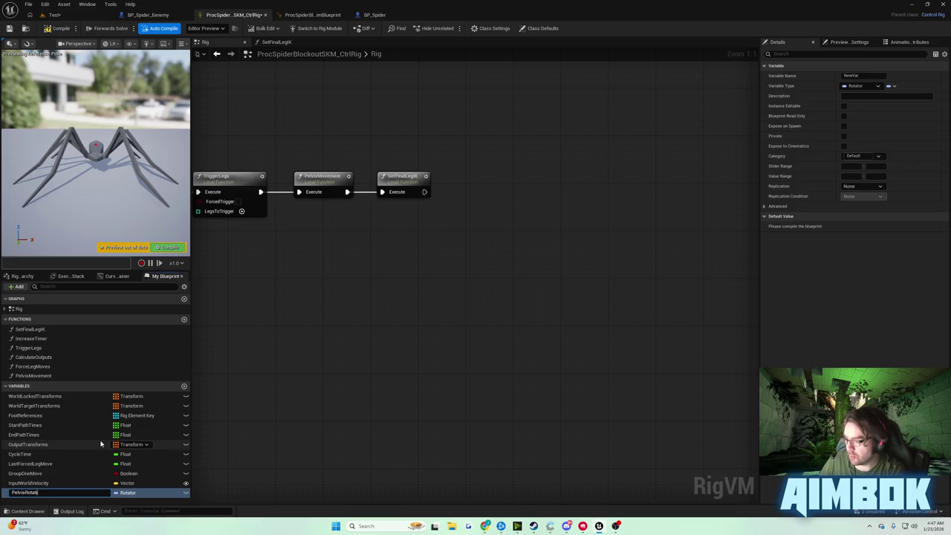
{"action": "type", "text": "on"}
{"action": "key", "text": "Return"}
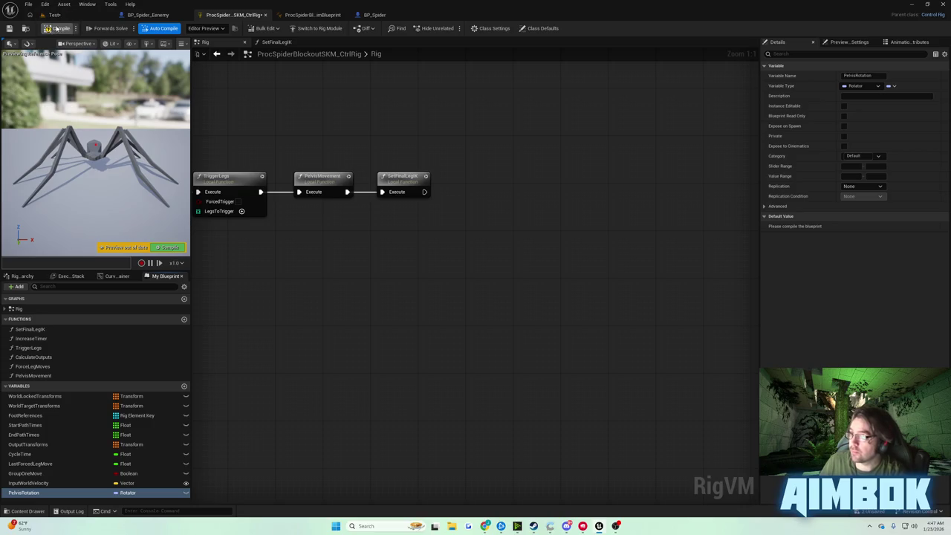
{"action": "left_click", "coordinate": [186, 484]}
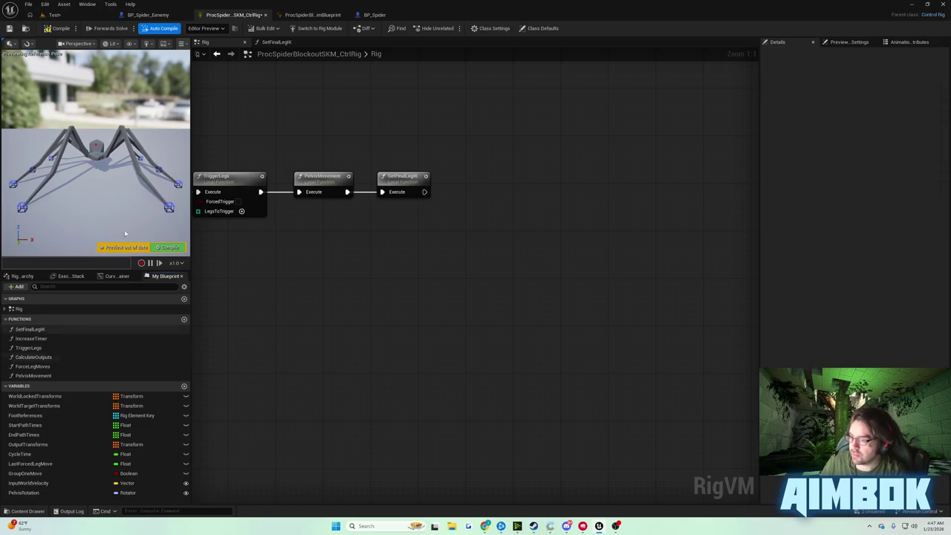
Step: In SetFinalLegIK, insert a Set PelvisRotation node between Full Body IK and Return
{"action": "mouse_move", "coordinate": [490, 198]}
{"action": "left_mouse_down"}
{"action": "mouse_move", "coordinate": [426, 198]}
{"action": "mouse_move", "coordinate": [372, 221]}
{"action": "left_mouse_up"}
{"action": "double_click", "coordinate": [373, 222]}
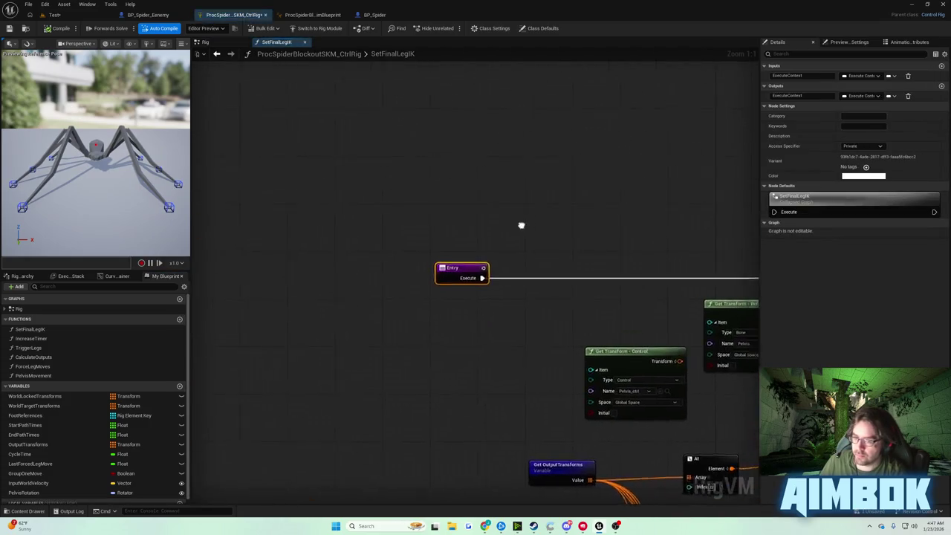
{"action": "left_click_drag", "start_coordinate": [518, 232], "coordinate": [712, 232]}
{"action": "key", "text": "Home"}
{"action": "mouse_move", "coordinate": [30, 493]}
{"action": "left_mouse_down"}
{"action": "mouse_move", "coordinate": [564, 291]}
{"action": "mouse_move", "coordinate": [577, 238]}
{"action": "left_mouse_up"}
{"action": "left_click", "coordinate": [563, 291]}
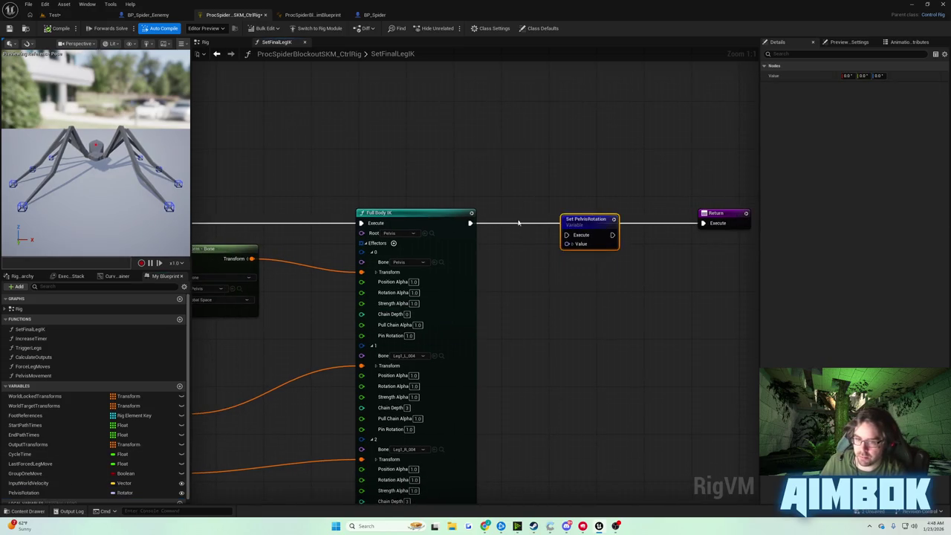
{"action": "mouse_move", "coordinate": [470, 223]}
{"action": "left_mouse_down"}
{"action": "mouse_move", "coordinate": [567, 234]}
{"action": "mouse_move", "coordinate": [585, 217]}
{"action": "mouse_move", "coordinate": [703, 223]}
{"action": "left_mouse_up"}
{"action": "mouse_move", "coordinate": [594, 248]}
{"action": "left_mouse_down"}
{"action": "mouse_move", "coordinate": [636, 187]}
{"action": "mouse_move", "coordinate": [691, 206]}
{"action": "left_mouse_up"}
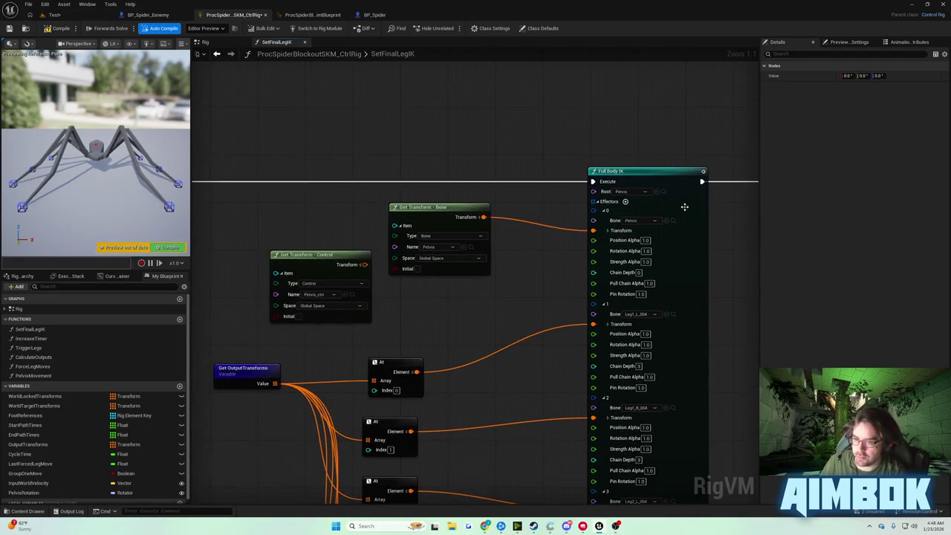
Step: Paste a copy of the Pelvis Get Transform - Bone node and wire its Rotation into PelvisRotation's Value
{"action": "left_click_drag", "start_coordinate": [556, 224], "coordinate": [493, 243]}
{"action": "left_click", "coordinate": [416, 258]}
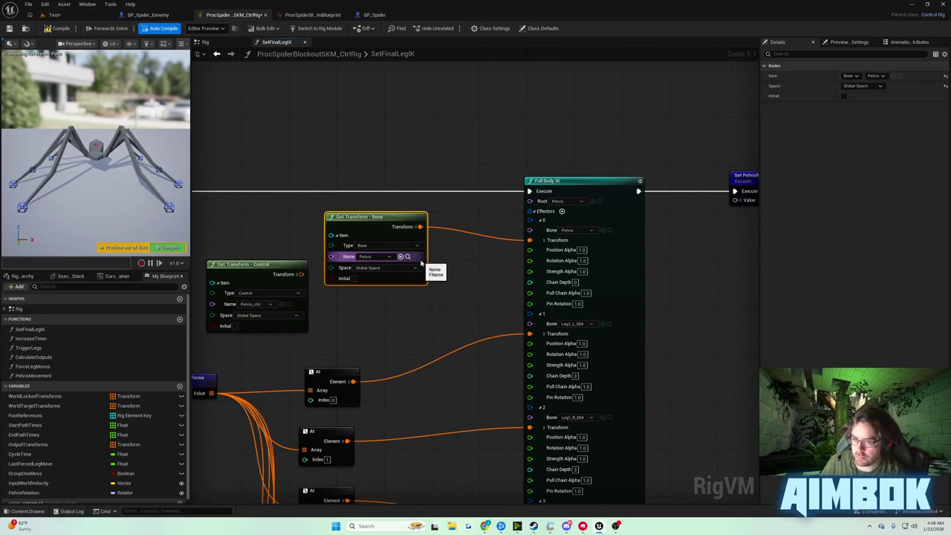
{"action": "left_click_drag", "start_coordinate": [696, 245], "coordinate": [521, 259]}
{"action": "left_click", "coordinate": [522, 258]}
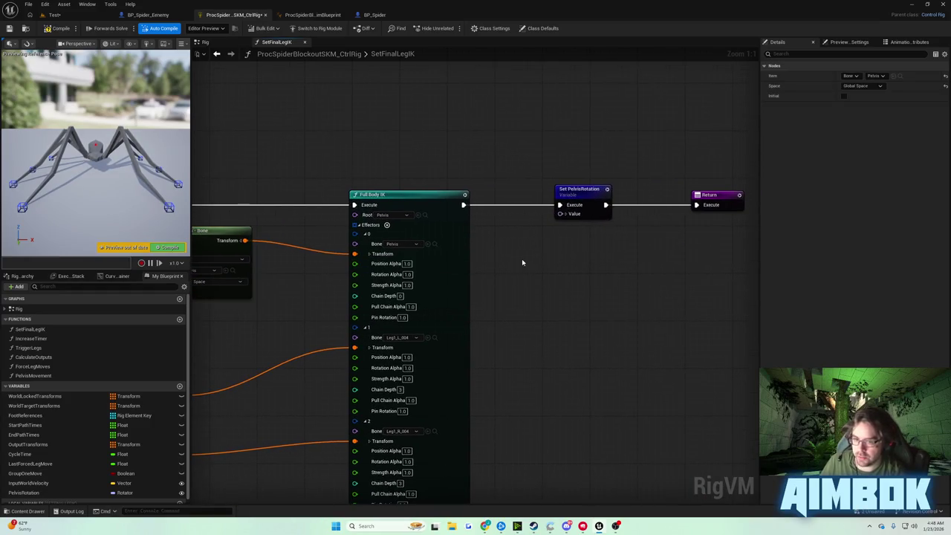
{"action": "key", "text": "ctrl+v"}
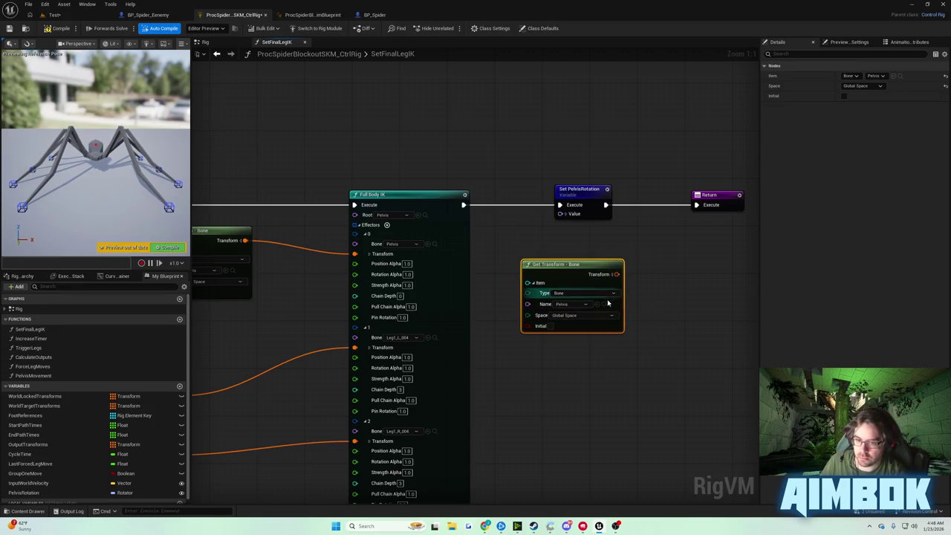
{"action": "left_click", "coordinate": [611, 275]}
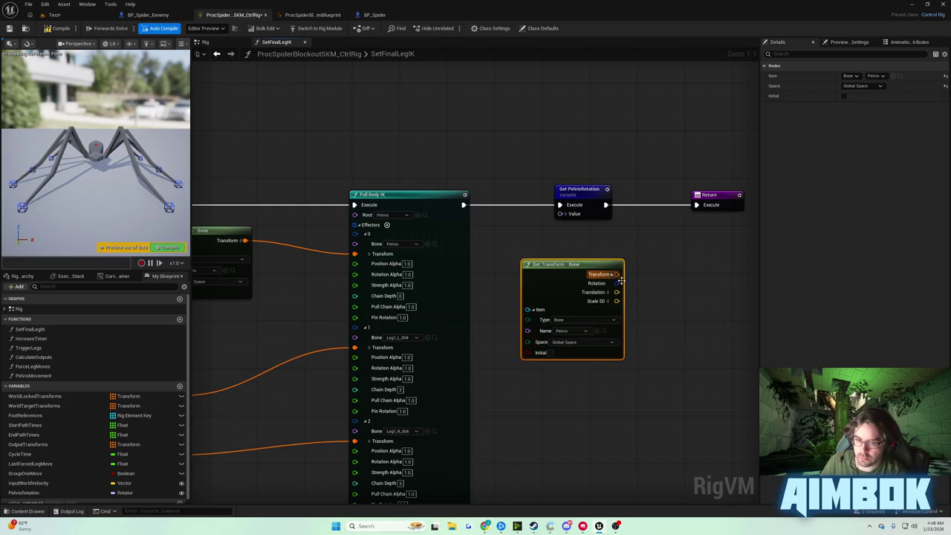
{"action": "mouse_move", "coordinate": [614, 284]}
{"action": "left_mouse_down"}
{"action": "mouse_move", "coordinate": [635, 296]}
{"action": "mouse_move", "coordinate": [617, 291]}
{"action": "mouse_move", "coordinate": [572, 214]}
{"action": "mouse_move", "coordinate": [562, 214]}
{"action": "left_mouse_up"}
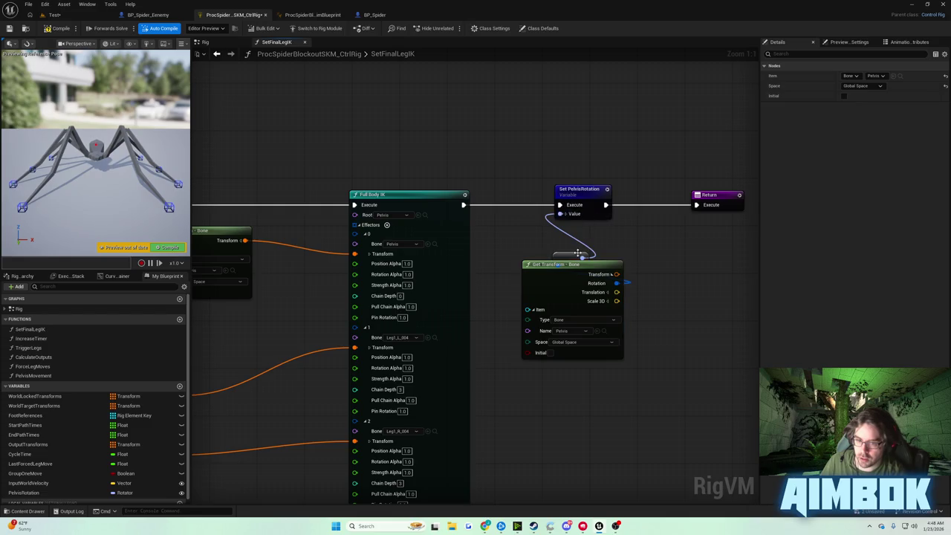
Step: Add a reroute knot on the rotation wire, tidy the nodes, and compile the rig
{"action": "double_click", "coordinate": [661, 280]}
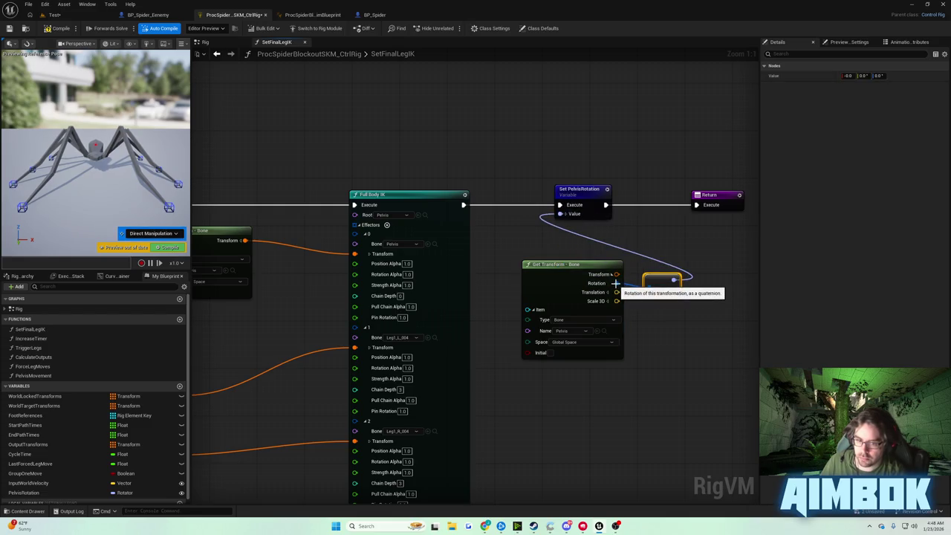
{"action": "left_click_drag", "start_coordinate": [606, 284], "coordinate": [591, 286]}
{"action": "left_click_drag", "start_coordinate": [658, 280], "coordinate": [640, 275]}
{"action": "left_click", "coordinate": [59, 29]}
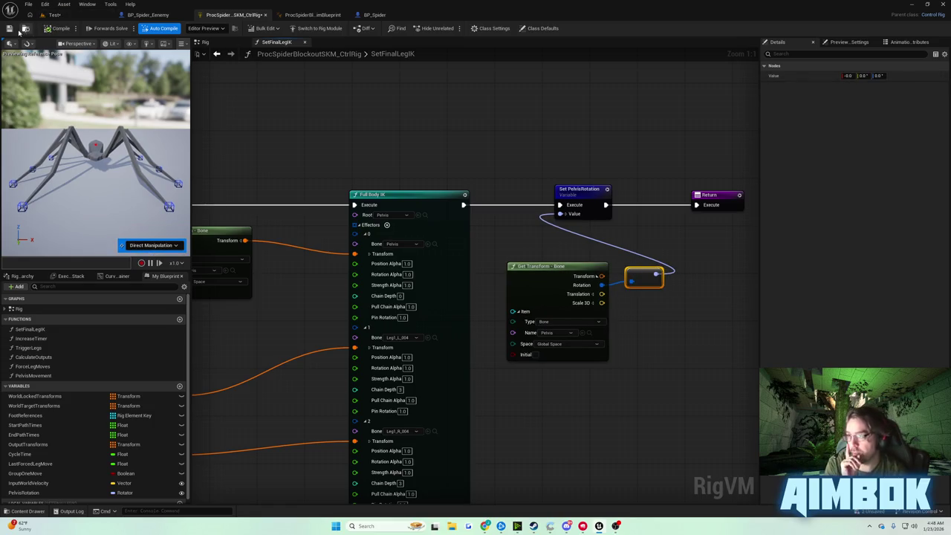
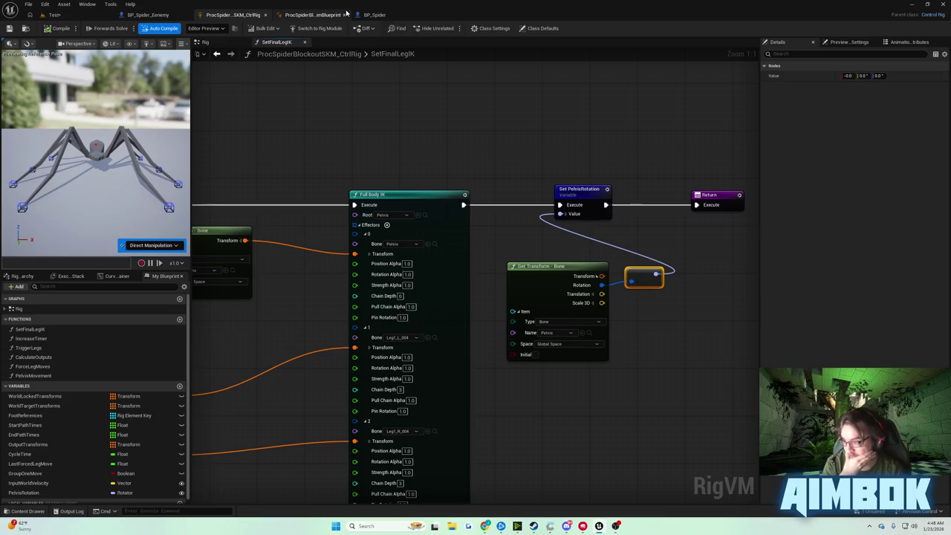
Step: Cycle through the control rig, anim blueprint and BP_Spider_Enemy tabs, ending on BP_Spider
{"action": "left_click", "coordinate": [374, 15]}
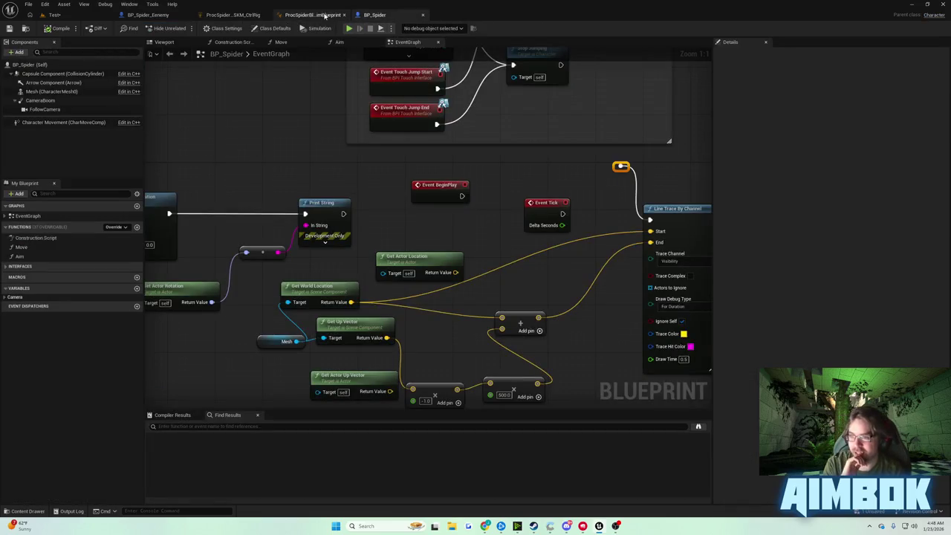
{"action": "left_click", "coordinate": [312, 14]}
{"action": "left_click", "coordinate": [232, 15]}
{"action": "left_click", "coordinate": [149, 17]}
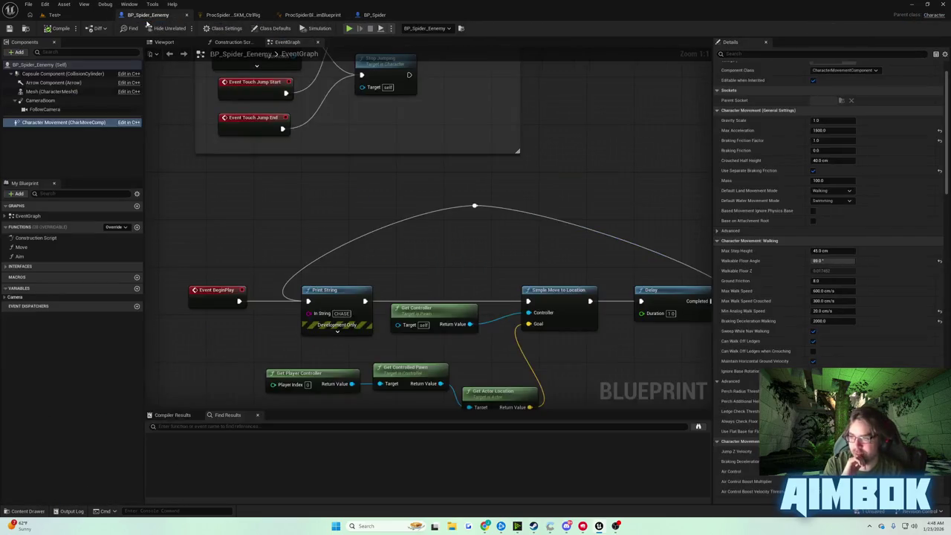
{"action": "left_click", "coordinate": [375, 15]}
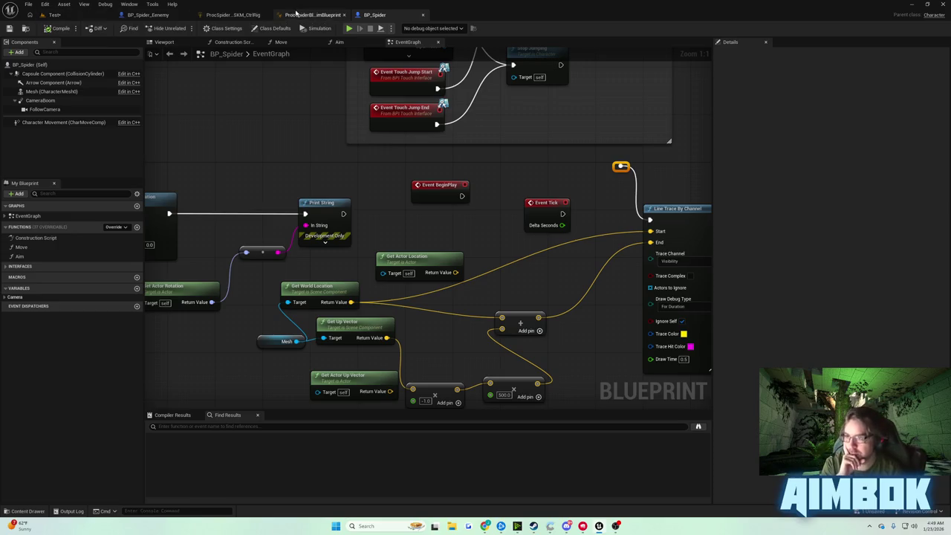
{"action": "left_click", "coordinate": [308, 15]}
{"action": "left_click", "coordinate": [231, 15]}
{"action": "left_click", "coordinate": [149, 15]}
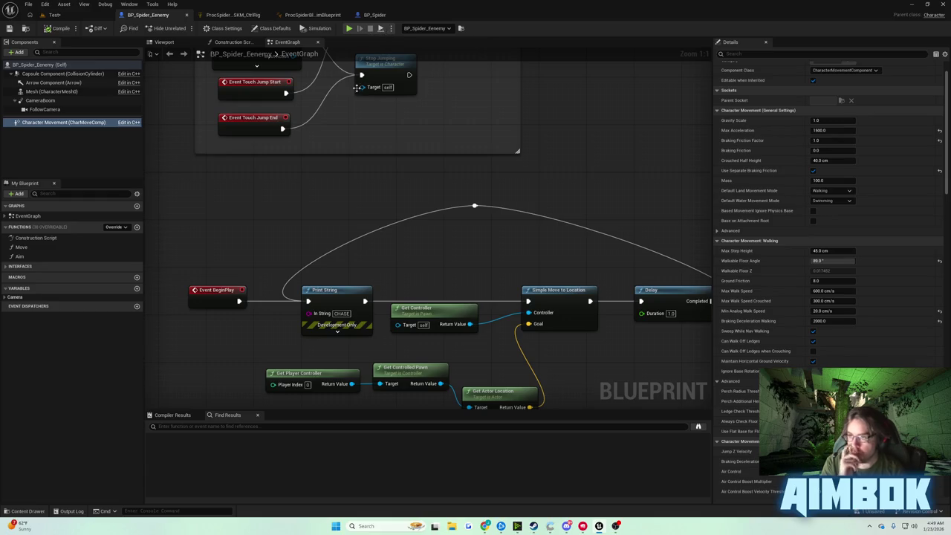
{"action": "left_click", "coordinate": [375, 15]}
Step: Move the Event Tick node off into empty space in the BP_Spider graph
{"action": "mouse_move", "coordinate": [352, 150]}
{"action": "left_mouse_down"}
{"action": "mouse_move", "coordinate": [303, 165]}
{"action": "mouse_move", "coordinate": [563, 210]}
{"action": "mouse_move", "coordinate": [713, 215]}
{"action": "mouse_move", "coordinate": [294, 224]}
{"action": "left_mouse_up"}
{"action": "mouse_move", "coordinate": [412, 222]}
{"action": "left_mouse_down"}
{"action": "mouse_move", "coordinate": [379, 179]}
{"action": "mouse_move", "coordinate": [403, 245]}
{"action": "mouse_move", "coordinate": [387, 377]}
{"action": "mouse_move", "coordinate": [266, 374]}
{"action": "mouse_move", "coordinate": [386, 195]}
{"action": "mouse_move", "coordinate": [340, 257]}
{"action": "left_mouse_up"}
{"action": "left_click", "coordinate": [401, 244]}
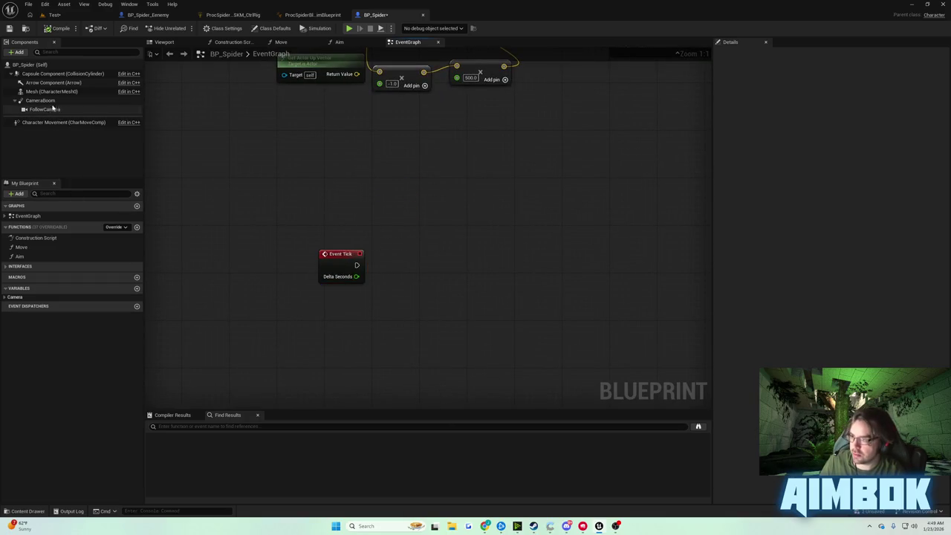
Step: Drag a Mesh getter into the graph and add a Get Control Rig node
{"action": "mouse_move", "coordinate": [48, 91]}
{"action": "left_mouse_down"}
{"action": "mouse_move", "coordinate": [341, 297]}
{"action": "mouse_move", "coordinate": [408, 298]}
{"action": "left_mouse_up"}
{"action": "type", "text": "get control r"}
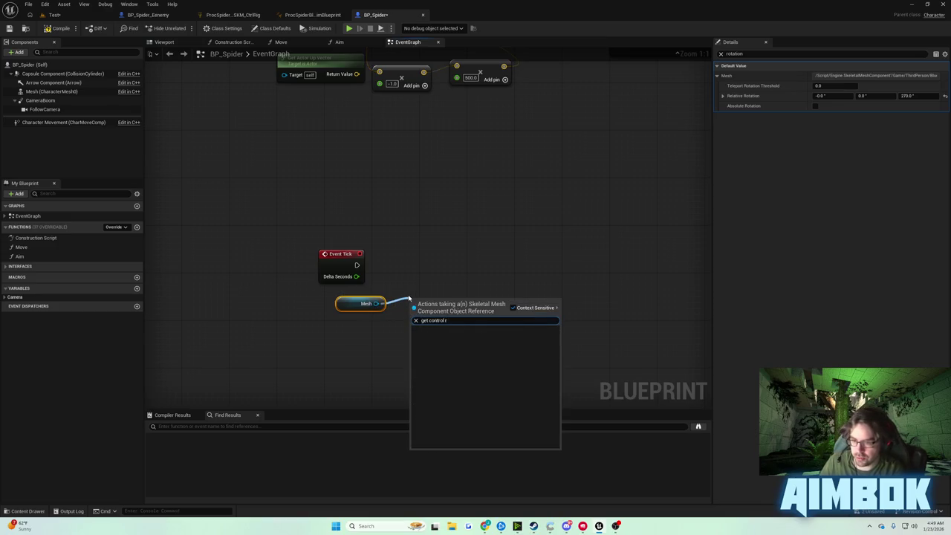
{"action": "key", "text": "BackSpace"}
{"action": "key", "text": "BackSpace"}
{"action": "key", "text": "BackSpace"}
{"action": "type", "text": "rig"}
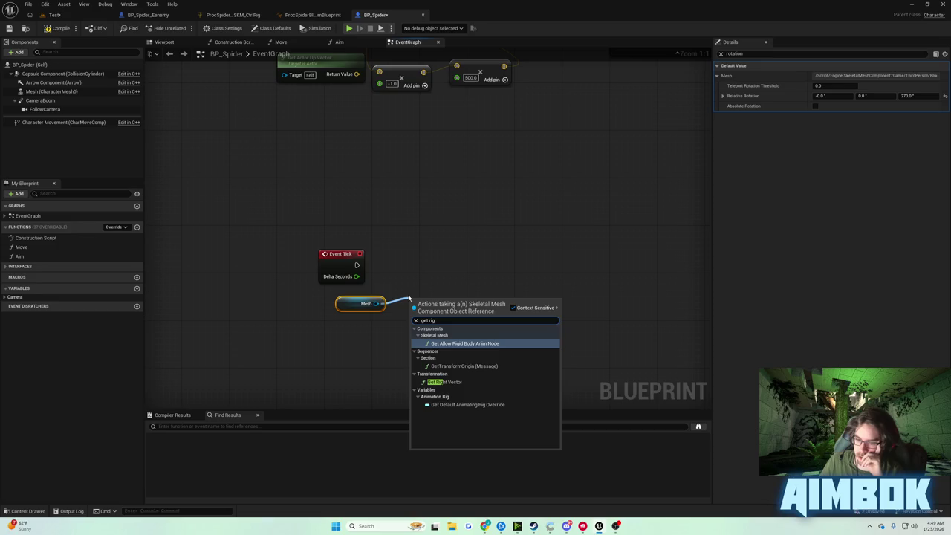
{"action": "key", "text": "BackSpace"}
{"action": "key", "text": "BackSpace"}
{"action": "key", "text": "BackSpace"}
{"action": "type", "text": "animat"}
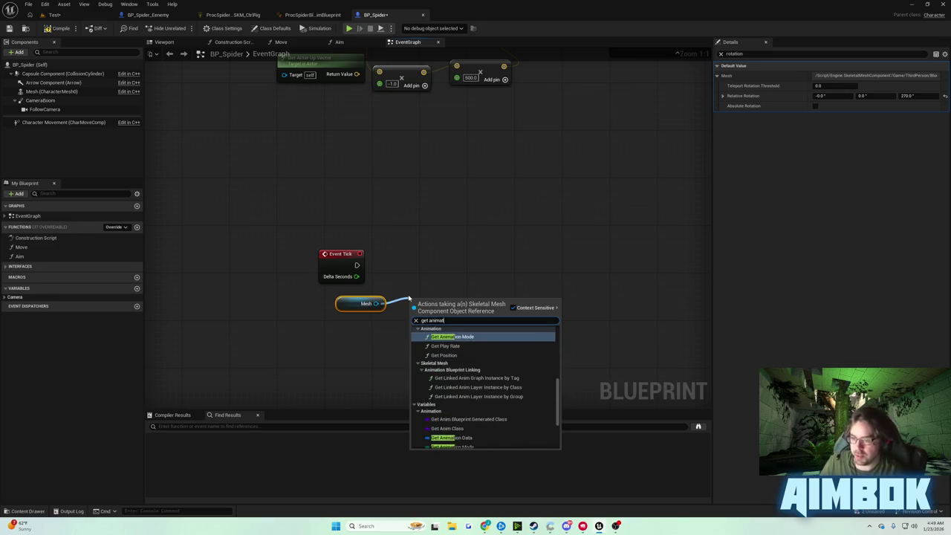
{"action": "type", "text": "ion blue"}
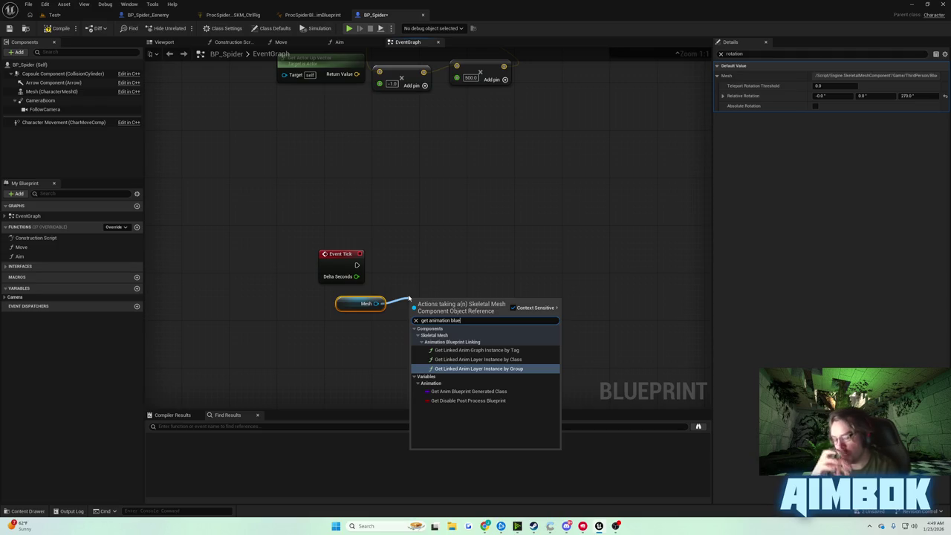
{"action": "left_click", "coordinate": [409, 276]}
{"action": "left_click_drag", "start_coordinate": [376, 303], "coordinate": [421, 289]}
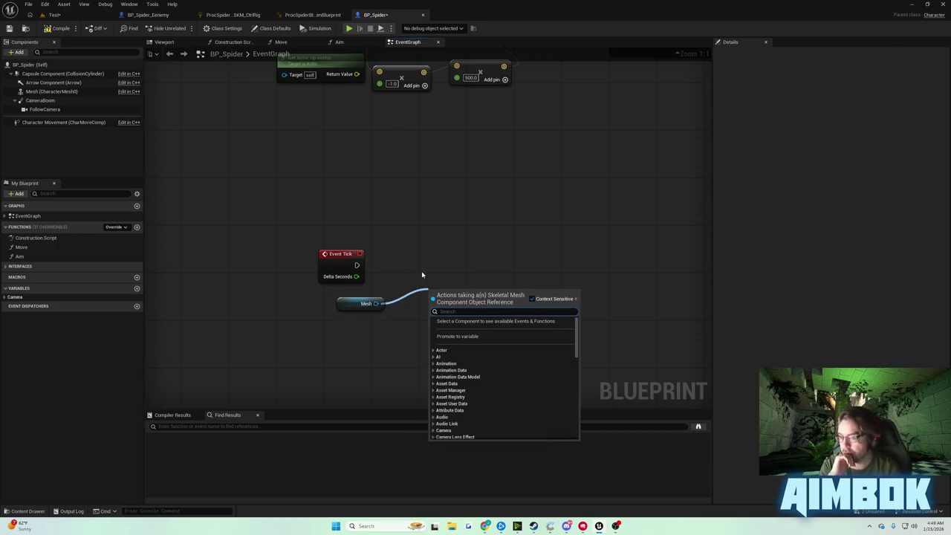
{"action": "type", "text": "get rig"}
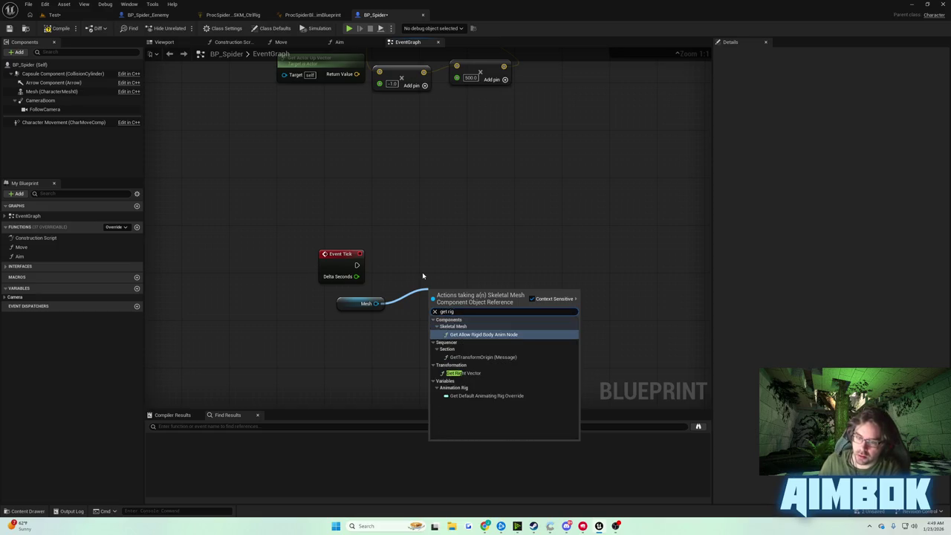
{"action": "left_click", "coordinate": [532, 298]}
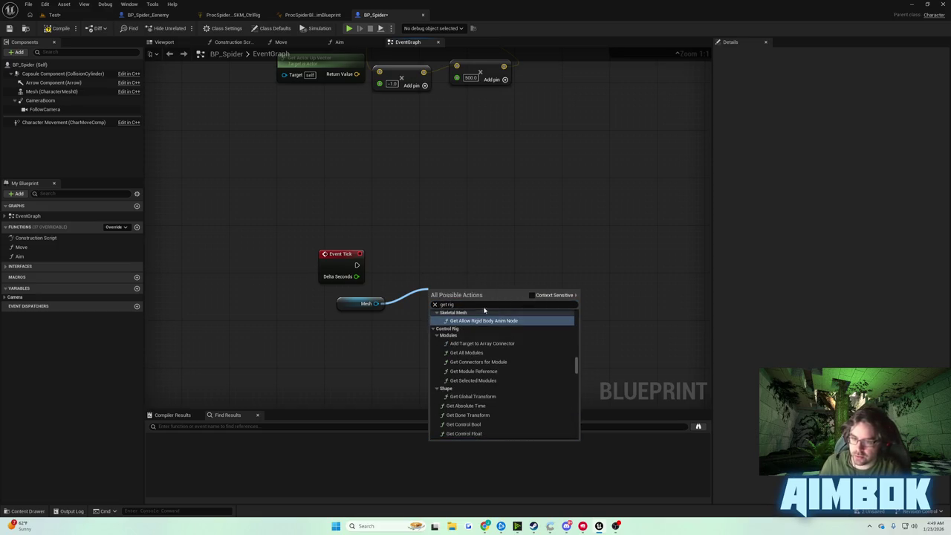
{"action": "type", "text": "ge control rig"}
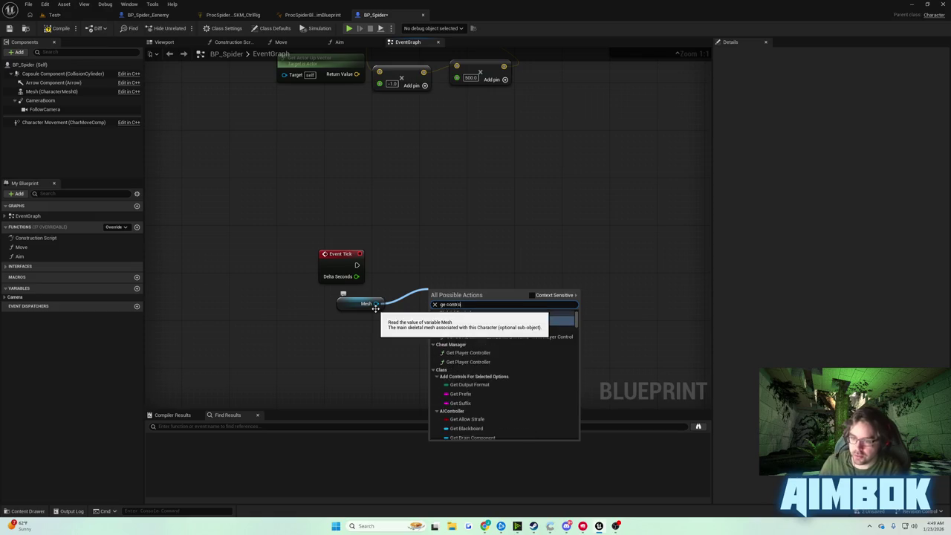
{"action": "left_click", "coordinate": [513, 326]}
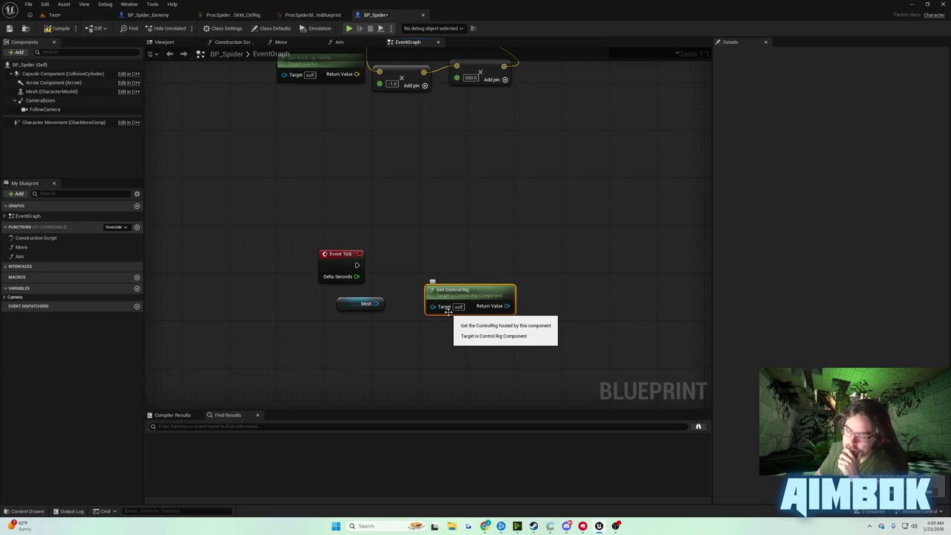
Step: Add a Get Anim Instance node wired from the Mesh getter
{"action": "right_click", "coordinate": [453, 232]}
{"action": "type", "text": "get animation"}
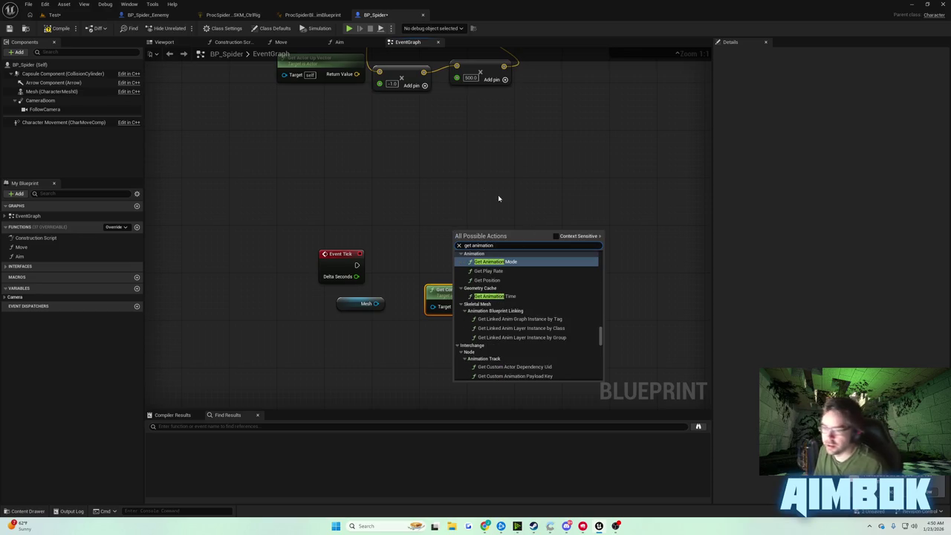
{"action": "key", "text": "Escape"}
{"action": "mouse_move", "coordinate": [376, 303]}
{"action": "left_mouse_down"}
{"action": "mouse_move", "coordinate": [416, 354]}
{"action": "mouse_move", "coordinate": [408, 347]}
{"action": "left_mouse_up"}
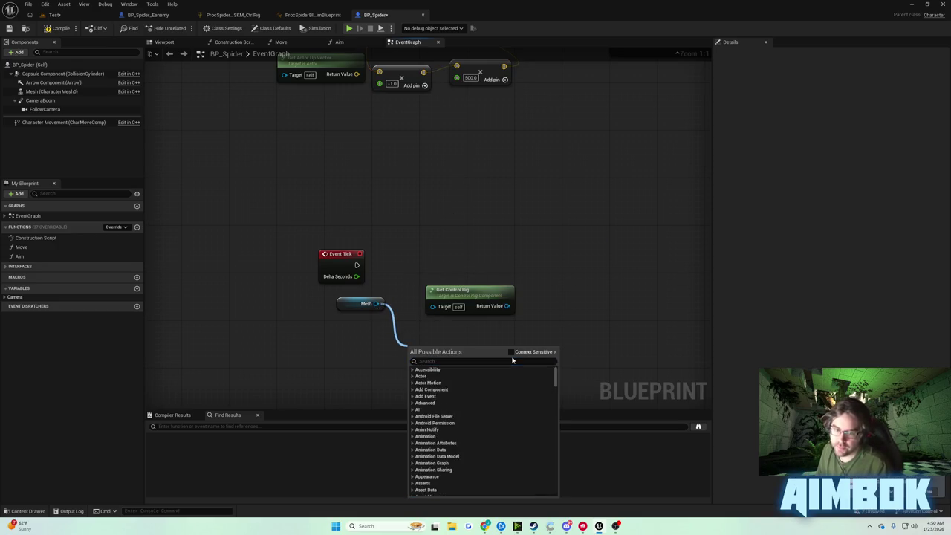
{"action": "left_click", "coordinate": [510, 353]}
{"action": "type", "text": "get animation"}
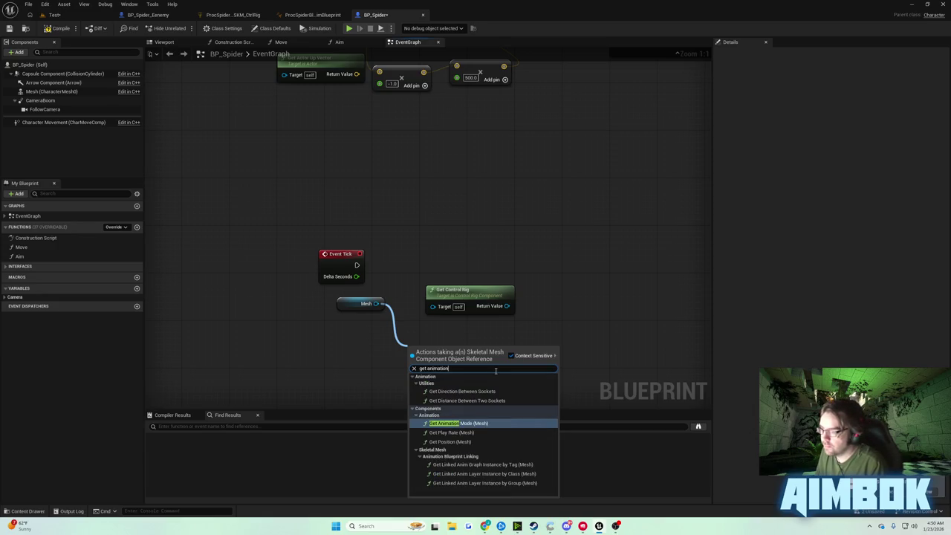
{"action": "key", "text": "BackSpace"}
{"action": "key", "text": "BackSpace"}
{"action": "key", "text": "BackSpace"}
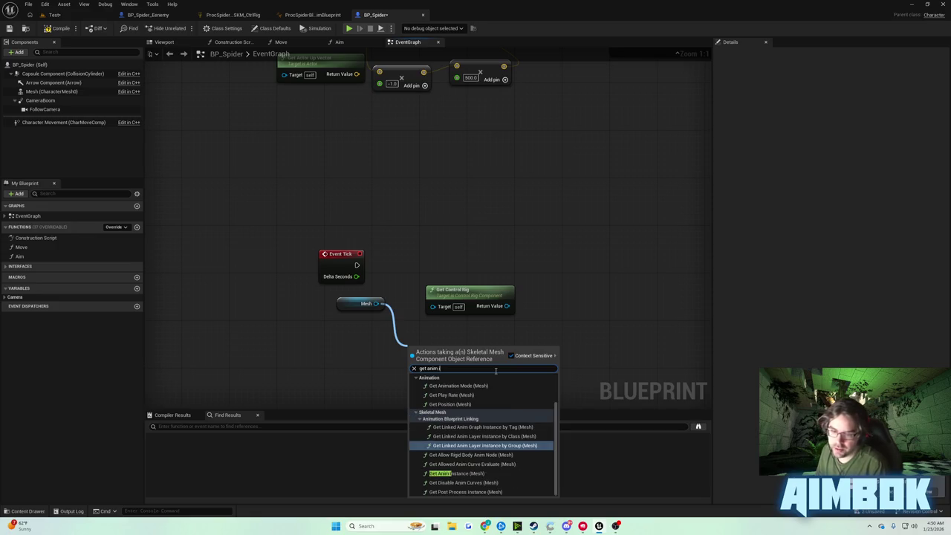
{"action": "type", "text": "instnace"}
{"action": "key", "text": "BackSpace"}
{"action": "key", "text": "BackSpace"}
{"action": "key", "text": "BackSpace"}
{"action": "type", "text": "ance"}
{"action": "key", "text": "Down"}
{"action": "key", "text": "Return"}
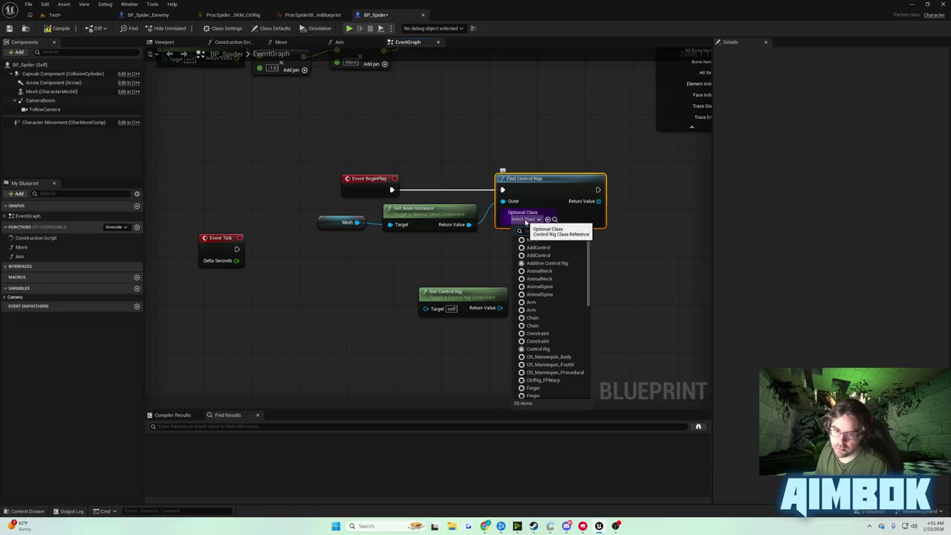
Step: Set Find Control Rigs' class to Proc Spider Blockout SKM Ctrl Rig
{"action": "left_click", "coordinate": [525, 221]}
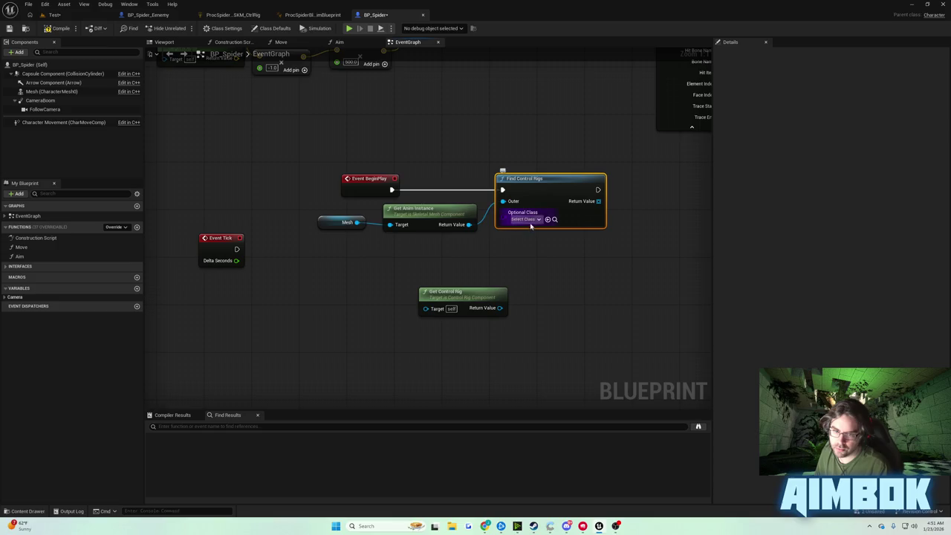
{"action": "left_click", "coordinate": [529, 220]}
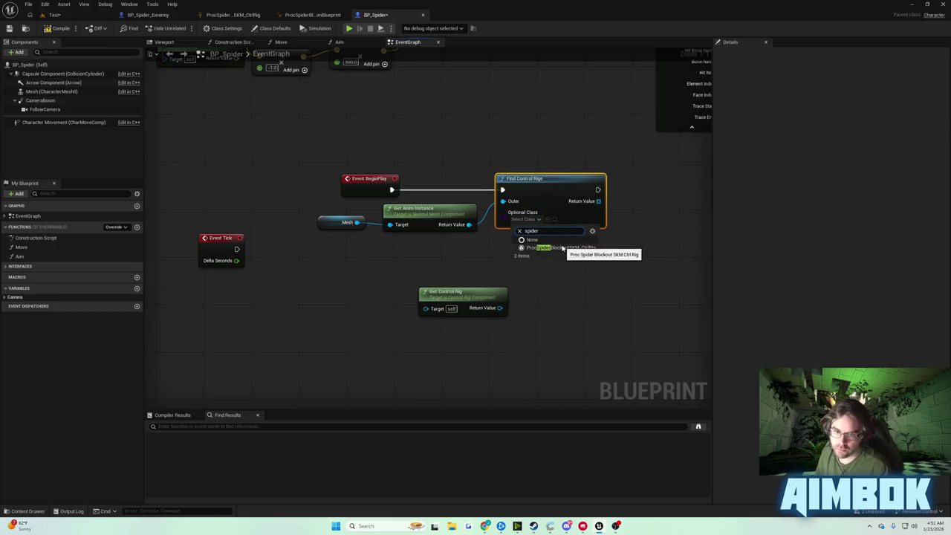
{"action": "left_click", "coordinate": [562, 246]}
Step: GET the first found rig, promote it to a ControlRigRef variable, and wire its SET execution
{"action": "left_click_drag", "start_coordinate": [455, 207], "coordinate": [551, 220]}
{"action": "type", "text": "get"}
{"action": "key", "text": "Return"}
{"action": "type", "text": "promote"}
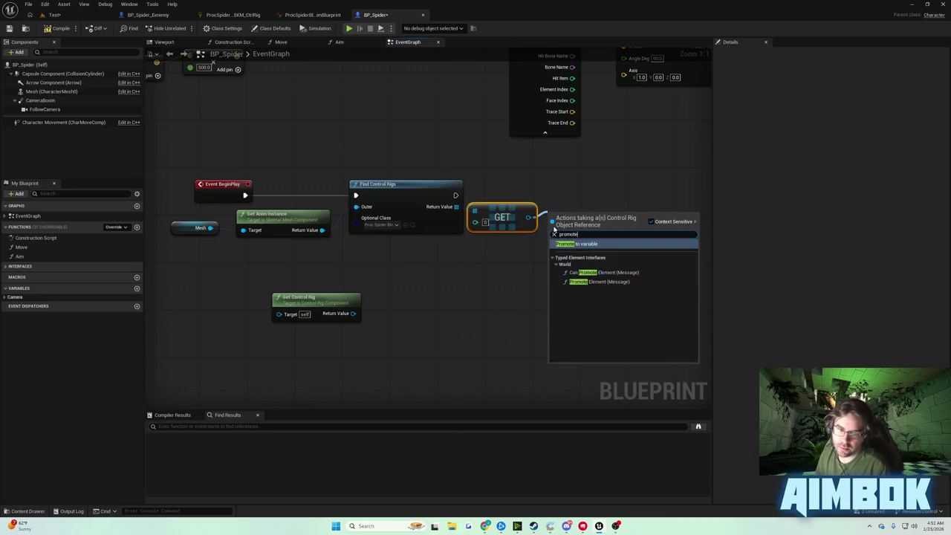
{"action": "left_click", "coordinate": [576, 244]}
{"action": "type", "text": "ControlRigRef"}
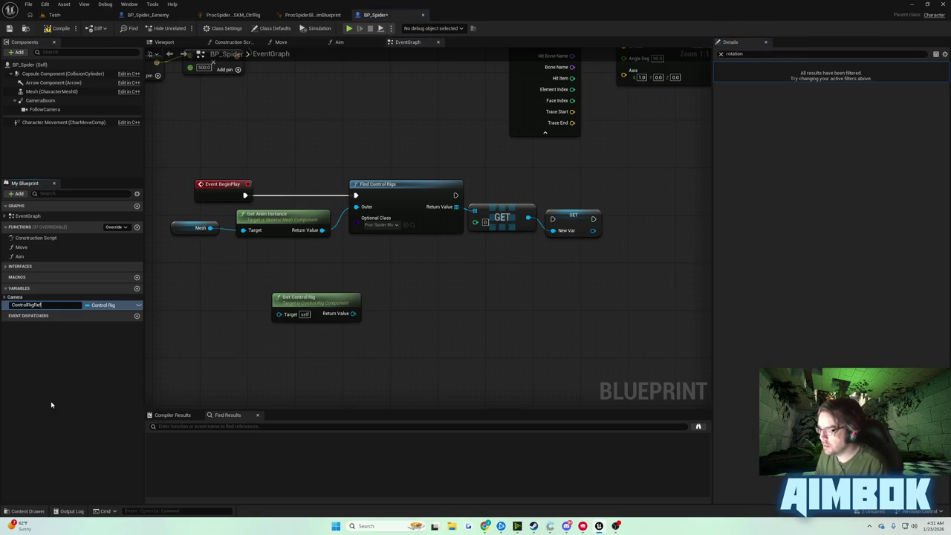
{"action": "key", "text": "Return"}
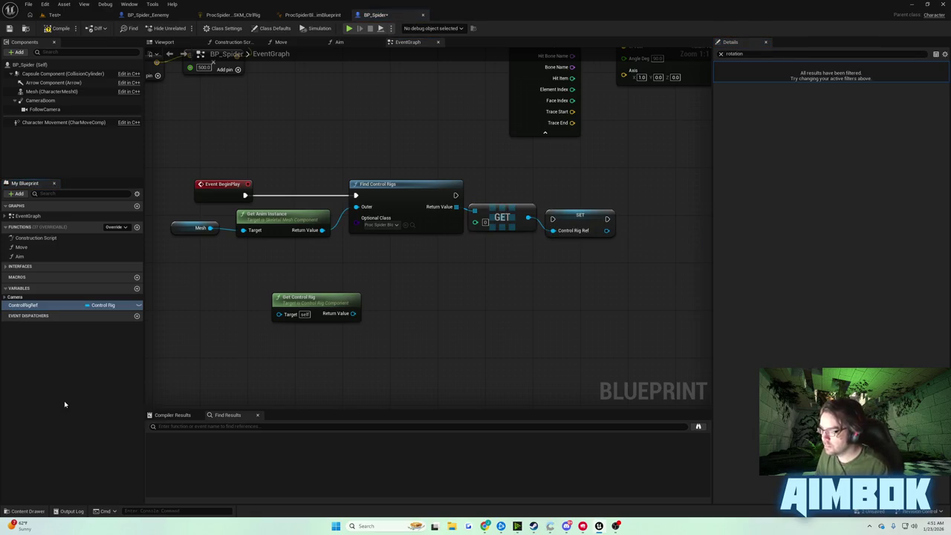
{"action": "left_click", "coordinate": [432, 336]}
{"action": "mouse_move", "coordinate": [455, 195]}
{"action": "left_mouse_down"}
{"action": "mouse_move", "coordinate": [552, 219]}
{"action": "mouse_move", "coordinate": [580, 191]}
{"action": "left_mouse_up"}
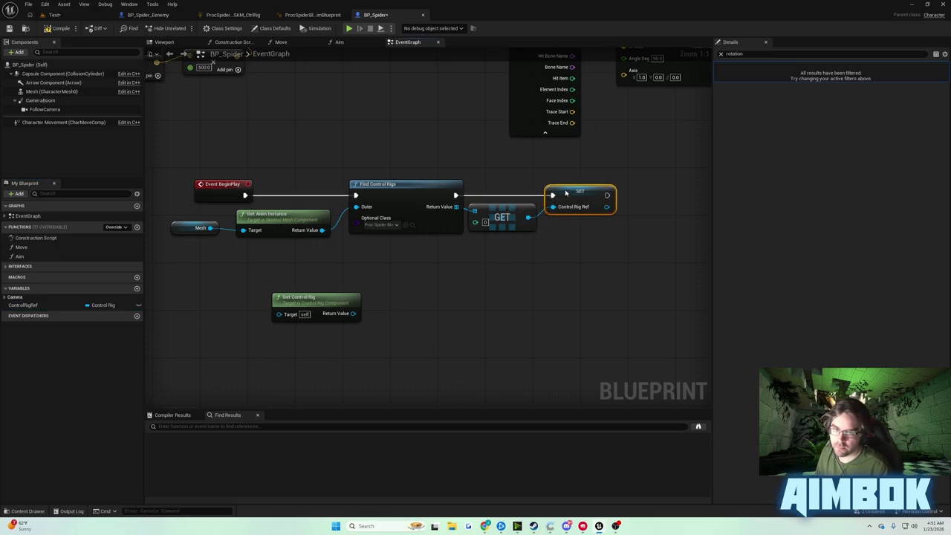
Step: Move Event Tick near the setup nodes and Get Control Rig lower down
{"action": "left_click_drag", "start_coordinate": [408, 284], "coordinate": [507, 238]}
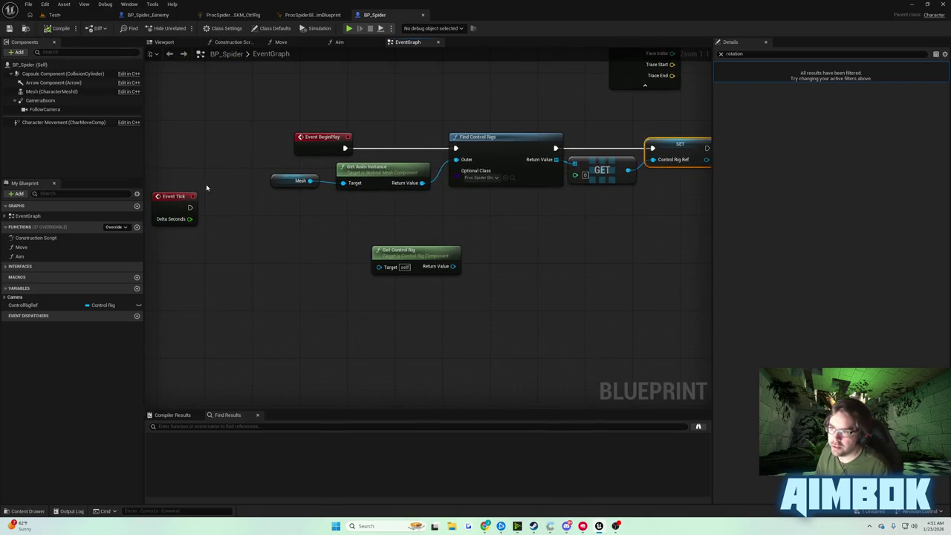
{"action": "left_click_drag", "start_coordinate": [180, 199], "coordinate": [280, 257]}
{"action": "left_click_drag", "start_coordinate": [412, 251], "coordinate": [353, 322]}
{"action": "left_click", "coordinate": [363, 295]}
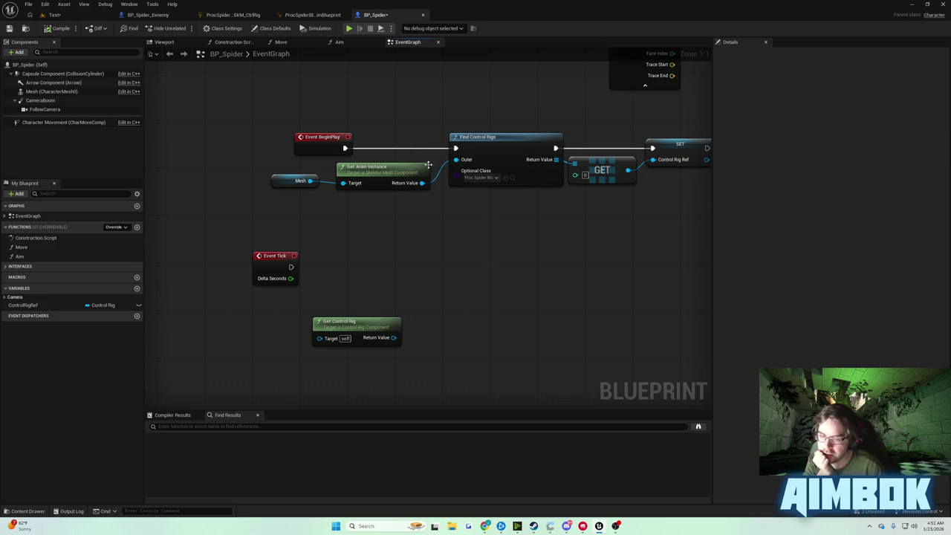
Step: Delete the unneeded Get Control Rig node
{"action": "mouse_move", "coordinate": [375, 321]}
{"action": "left_mouse_down"}
{"action": "mouse_move", "coordinate": [362, 316]}
{"action": "mouse_move", "coordinate": [436, 303]}
{"action": "left_mouse_up"}
{"action": "left_click", "coordinate": [354, 303]}
{"action": "left_click", "coordinate": [408, 286]}
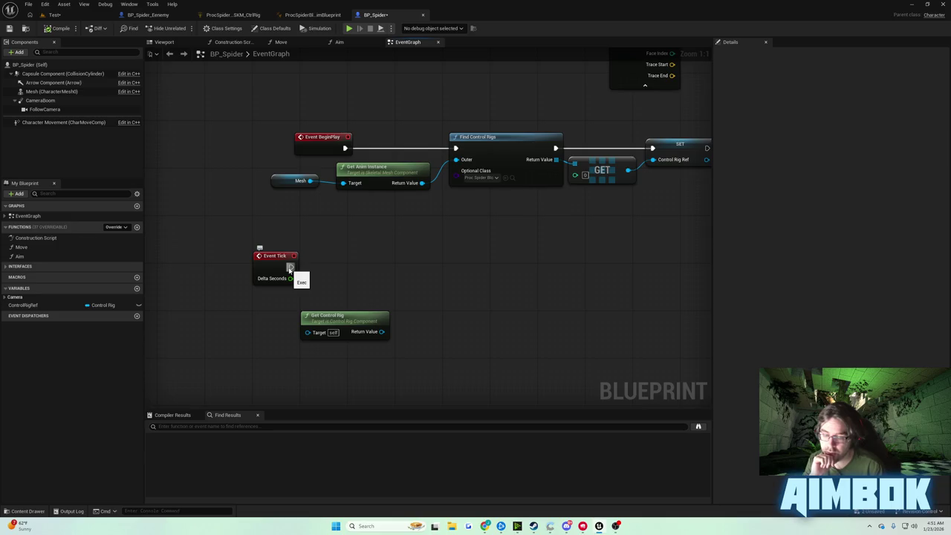
{"action": "left_click", "coordinate": [331, 317]}
{"action": "key", "text": "Delete"}
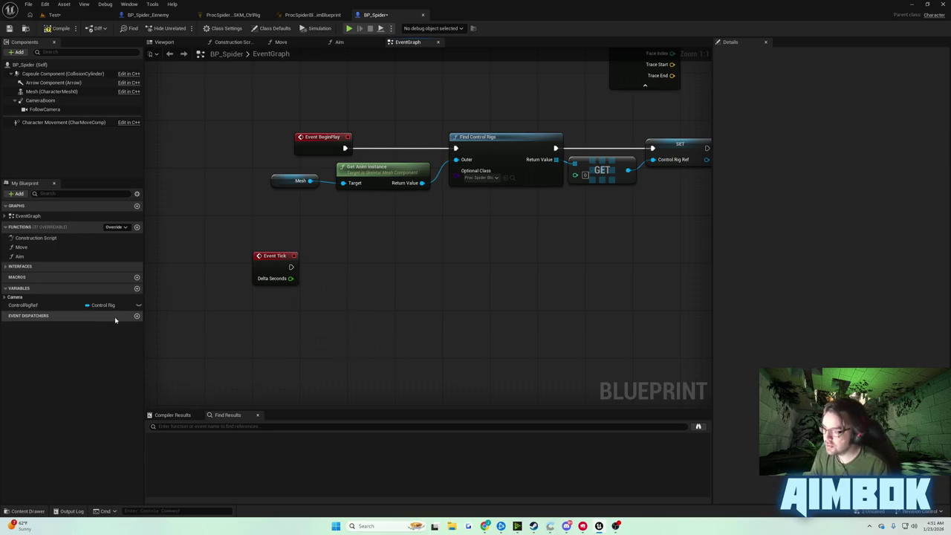
Step: Place a Control Rig Ref getter below Event Tick and save BP_Spider
{"action": "left_click", "coordinate": [62, 306]}
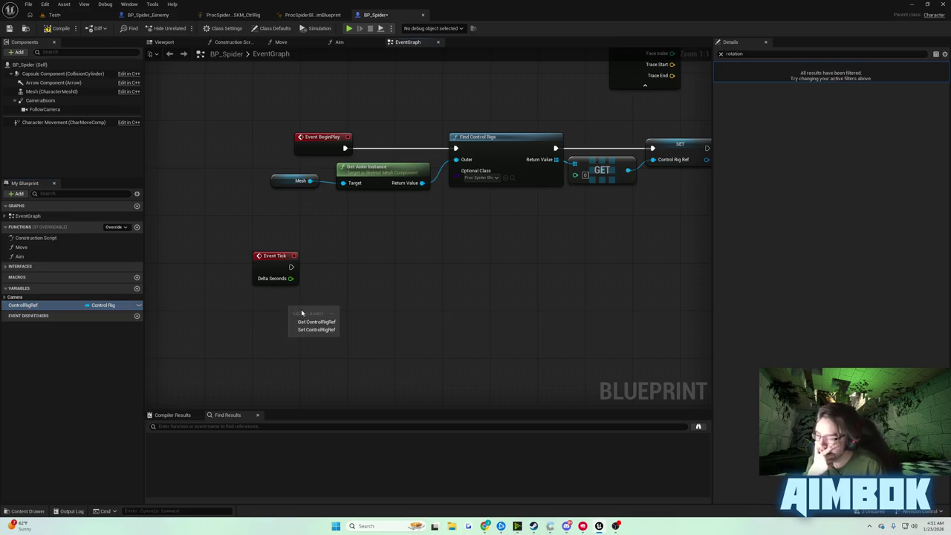
{"action": "key", "text": "ctrl+z"}
{"action": "left_click_drag", "start_coordinate": [332, 312], "coordinate": [384, 292]}
{"action": "type", "text": "get pelvis"}
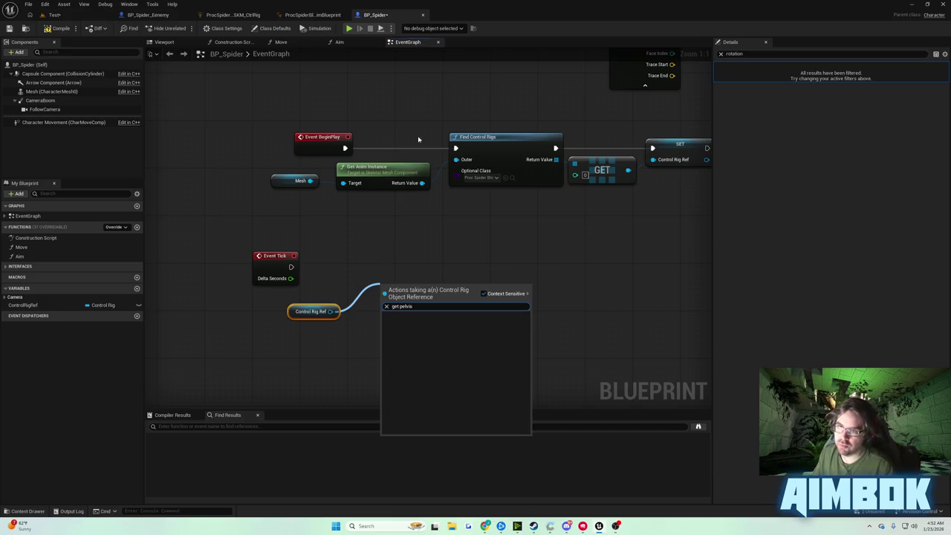
{"action": "left_click", "coordinate": [418, 139]}
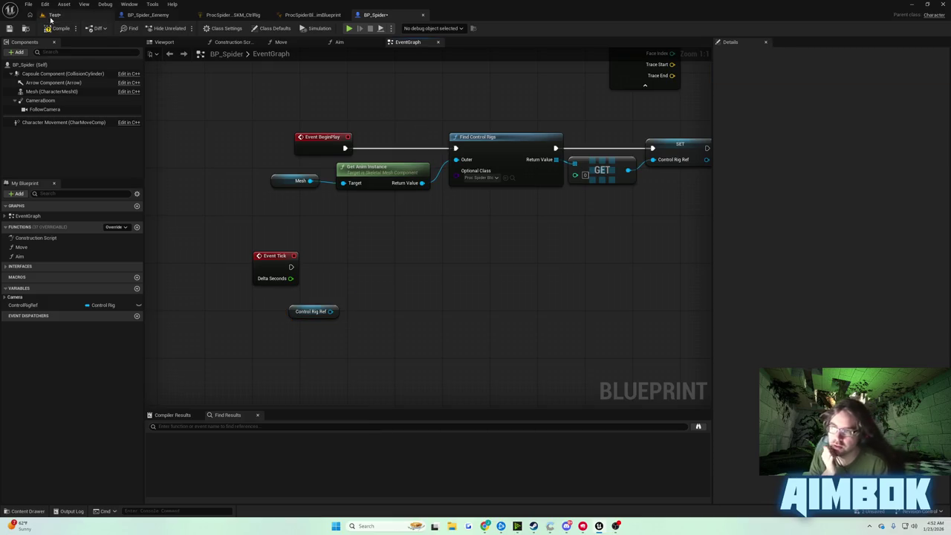
{"action": "left_click", "coordinate": [9, 28]}
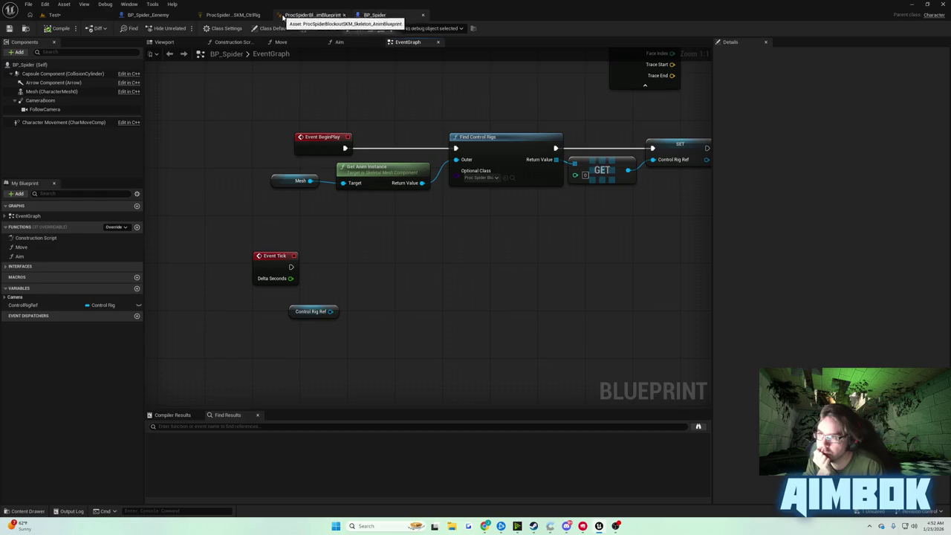
Step: Open the spider control rig graph and select the Set PelvisRotation node
{"action": "left_click", "coordinate": [319, 15]}
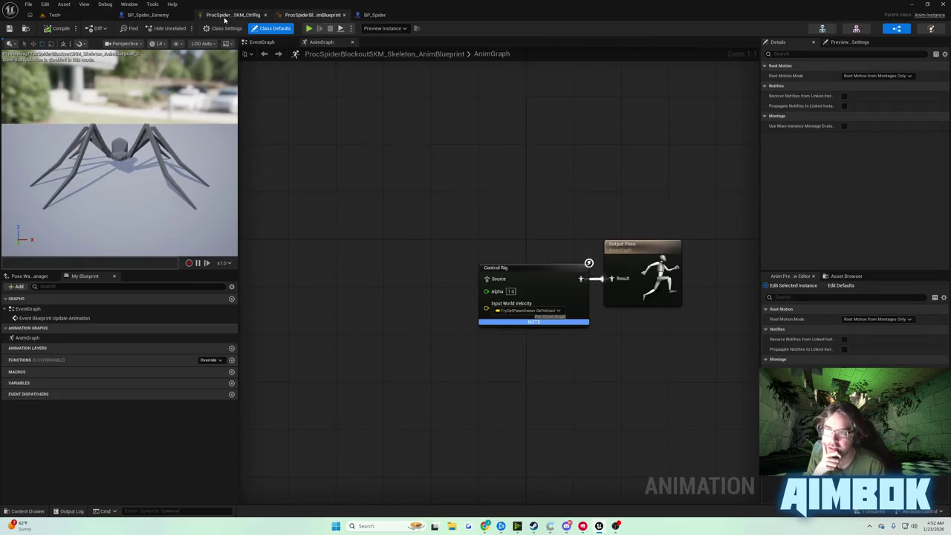
{"action": "left_click", "coordinate": [232, 15]}
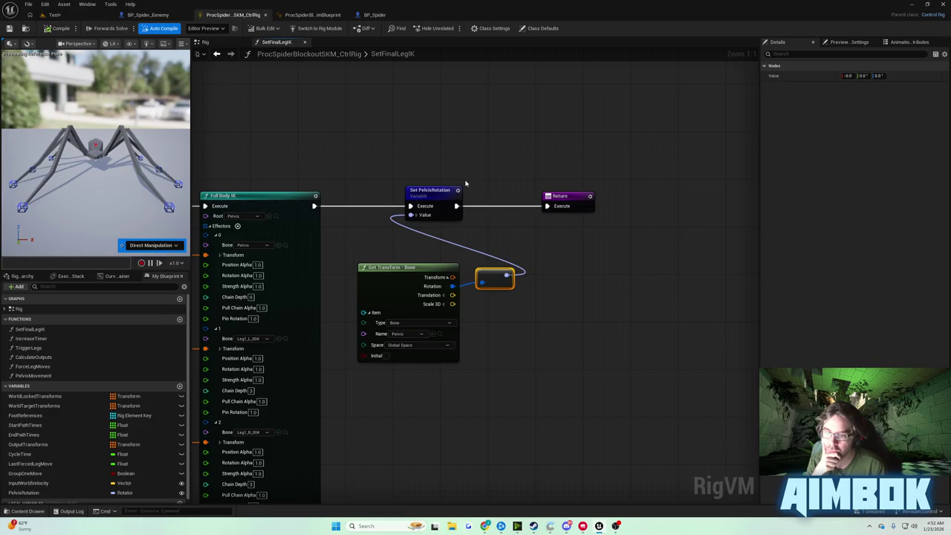
{"action": "left_click", "coordinate": [465, 182]}
{"action": "left_click", "coordinate": [448, 191]}
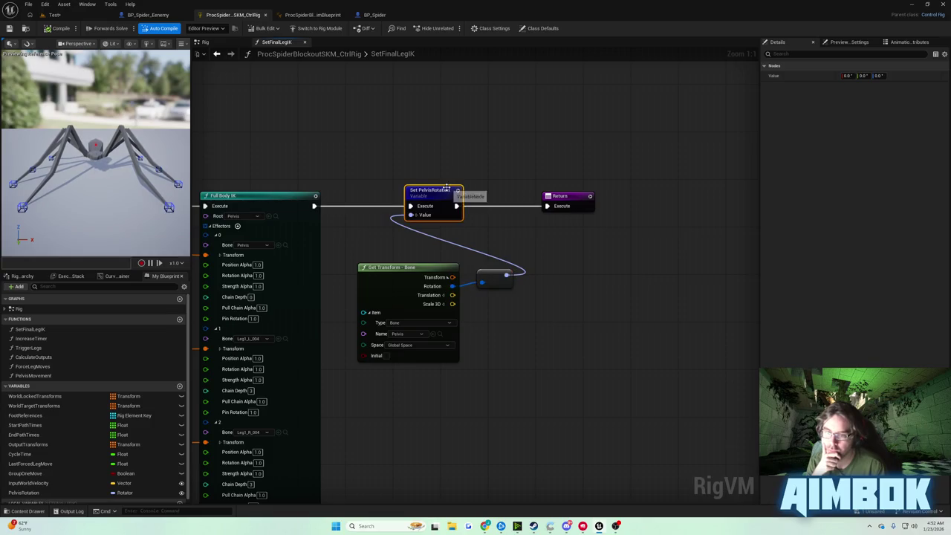
Step: Tick Expose on Spawn for the PelvisRotation variable, then compile and save the rig
{"action": "left_click", "coordinate": [30, 493]}
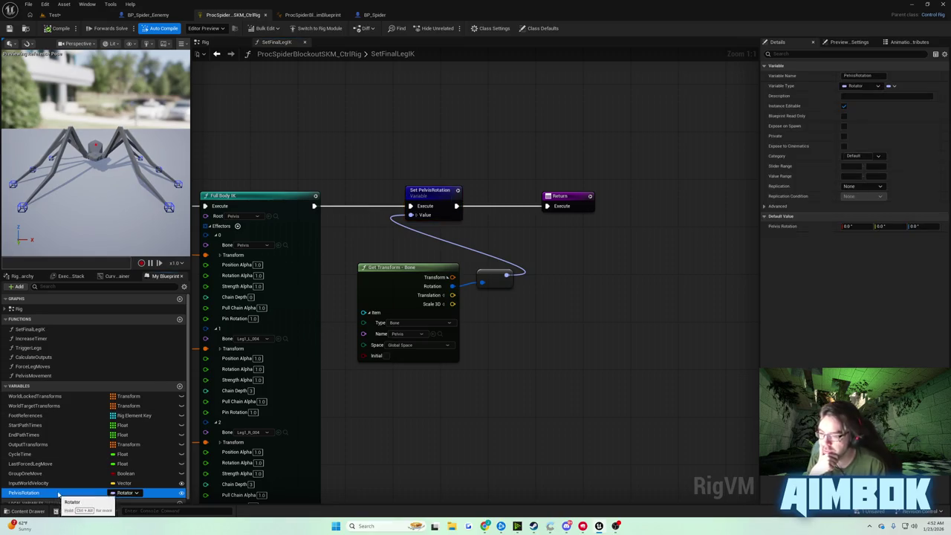
{"action": "left_click", "coordinate": [844, 126]}
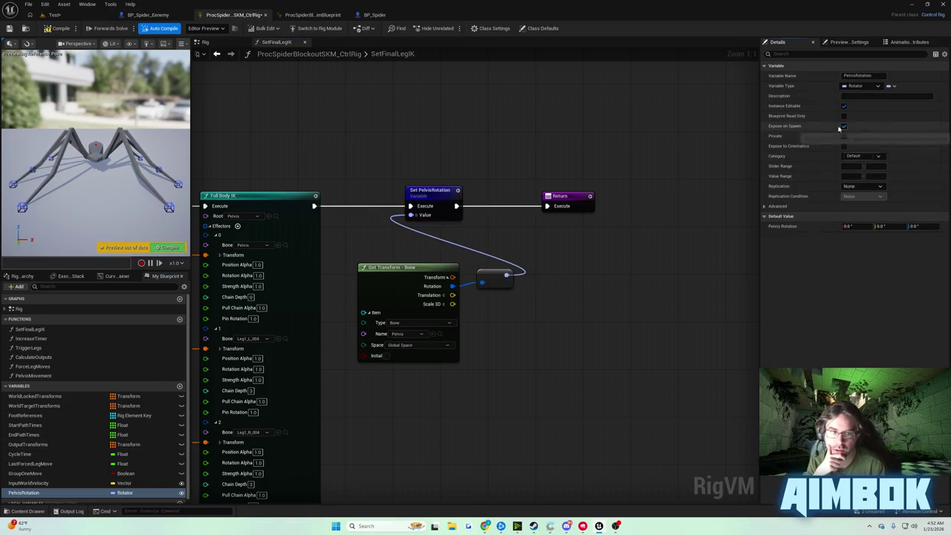
{"action": "left_click", "coordinate": [56, 29]}
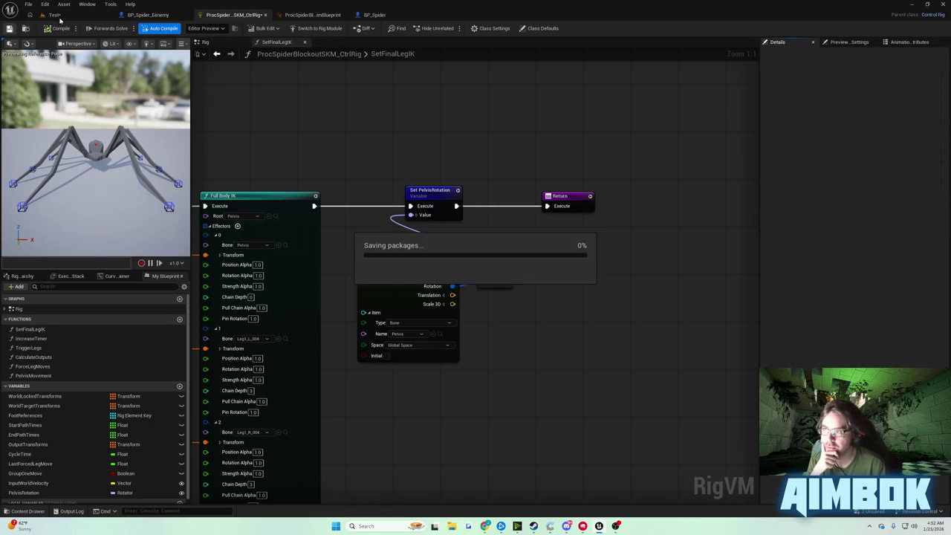
{"action": "left_click", "coordinate": [379, 14]}
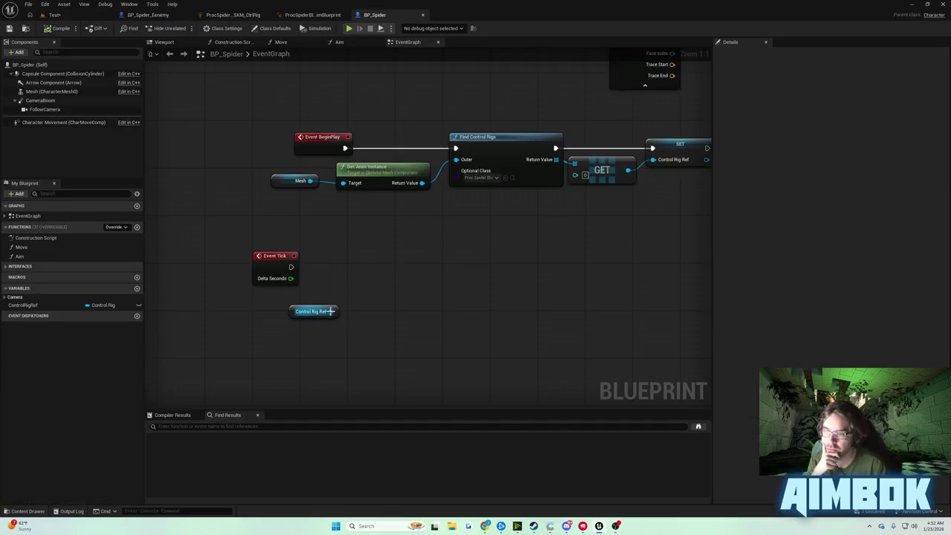
Step: Add a Get Variable as String node off the Control Rig Ref
{"action": "left_click_drag", "start_coordinate": [331, 311], "coordinate": [353, 300]}
{"action": "type", "text": "getpel"}
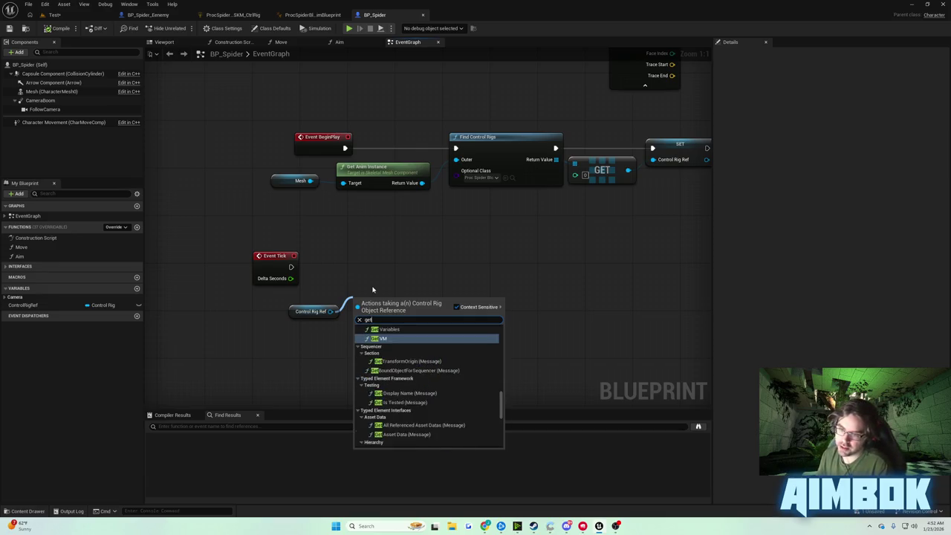
{"action": "key", "text": "BackSpace"}
{"action": "key", "text": "BackSpace"}
{"action": "key", "text": "BackSpace"}
{"action": "type", "text": "pel"}
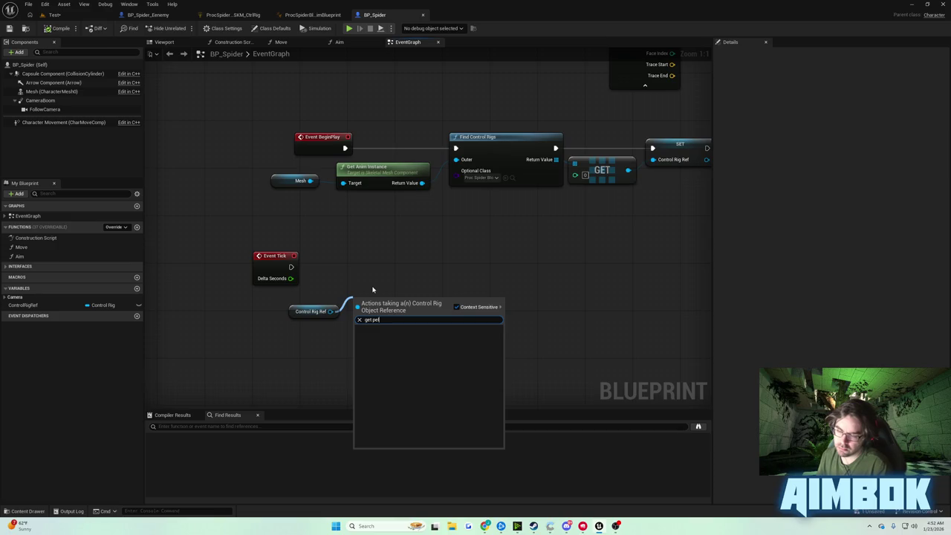
{"action": "left_click", "coordinate": [456, 307]}
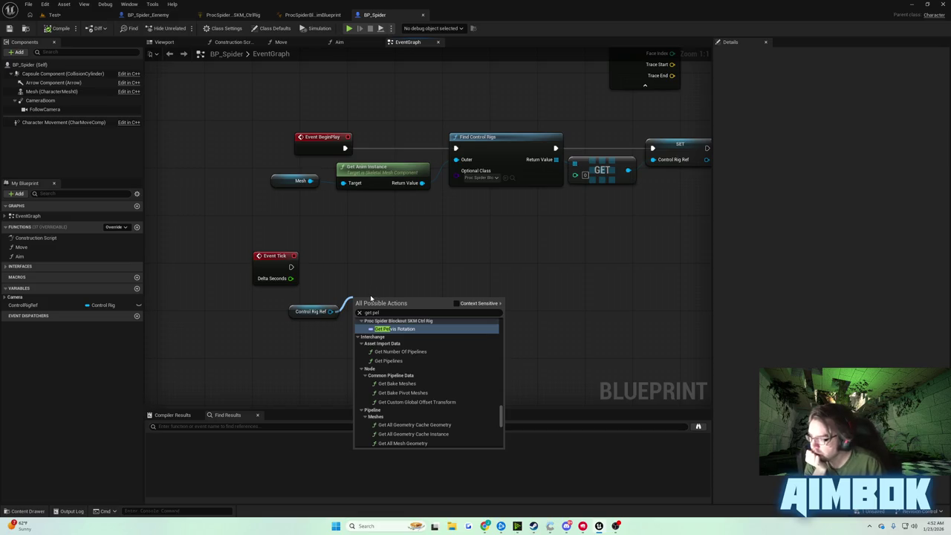
{"action": "left_click", "coordinate": [456, 303]}
{"action": "key", "text": "Escape"}
{"action": "left_click_drag", "start_coordinate": [331, 312], "coordinate": [368, 304]}
{"action": "type", "text": "get variable"}
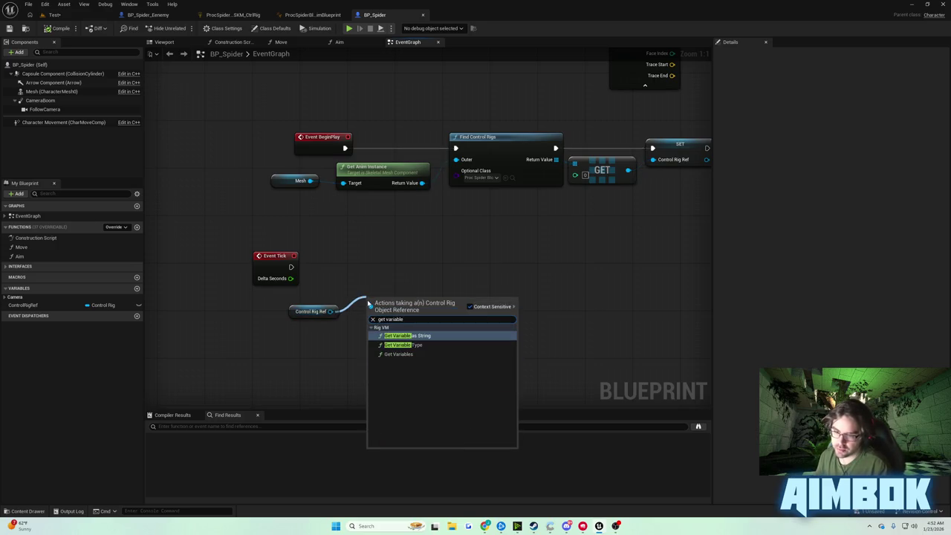
{"action": "key", "text": "Return"}
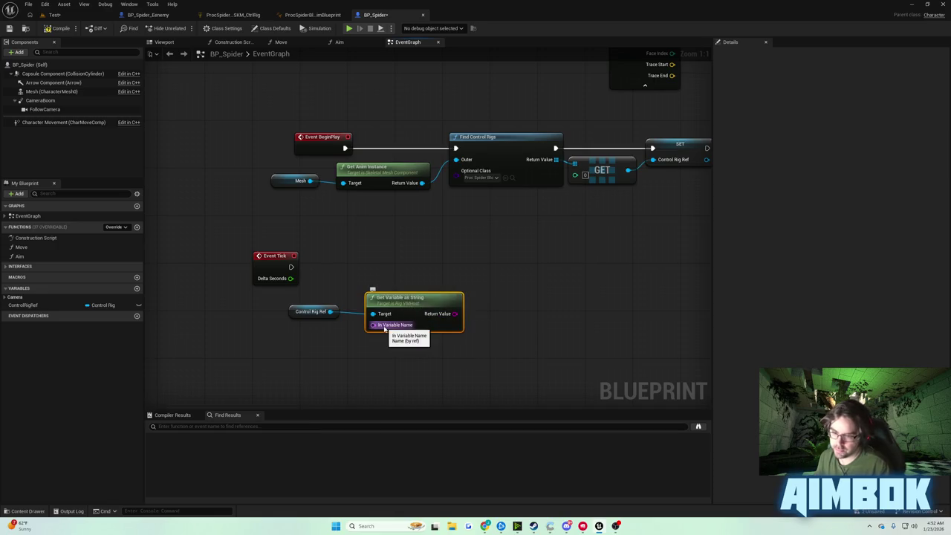
Step: Feed In Variable Name from a Make Literal Name set to PelvisRotation
{"action": "left_click_drag", "start_coordinate": [384, 328], "coordinate": [341, 352]}
{"action": "type", "text": "make literal"}
{"action": "key", "text": "Return"}
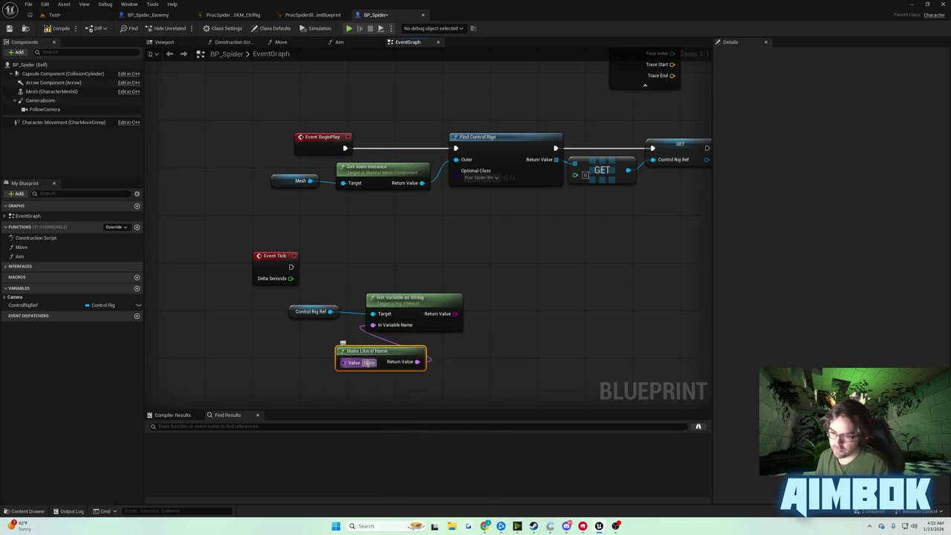
{"action": "type", "text": "Pelvis"}
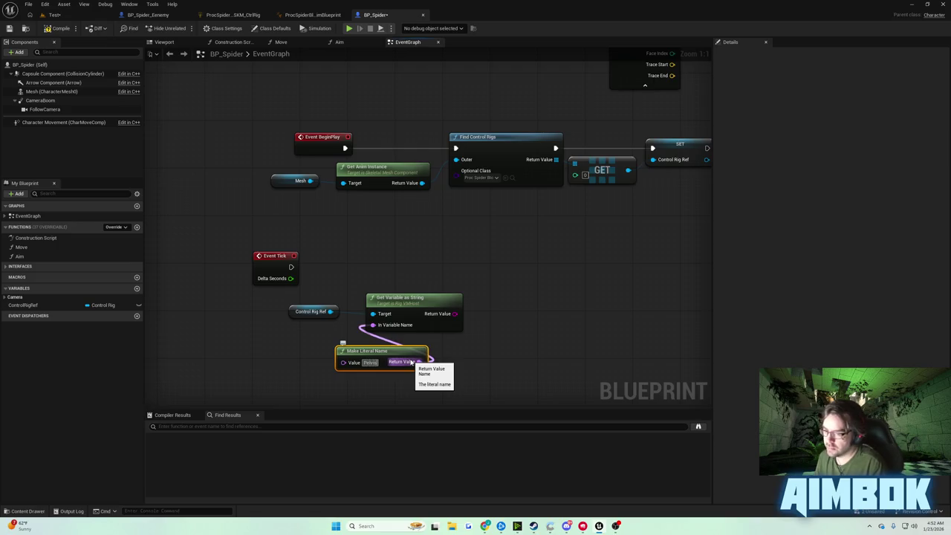
{"action": "type", "text": "Rotation"}
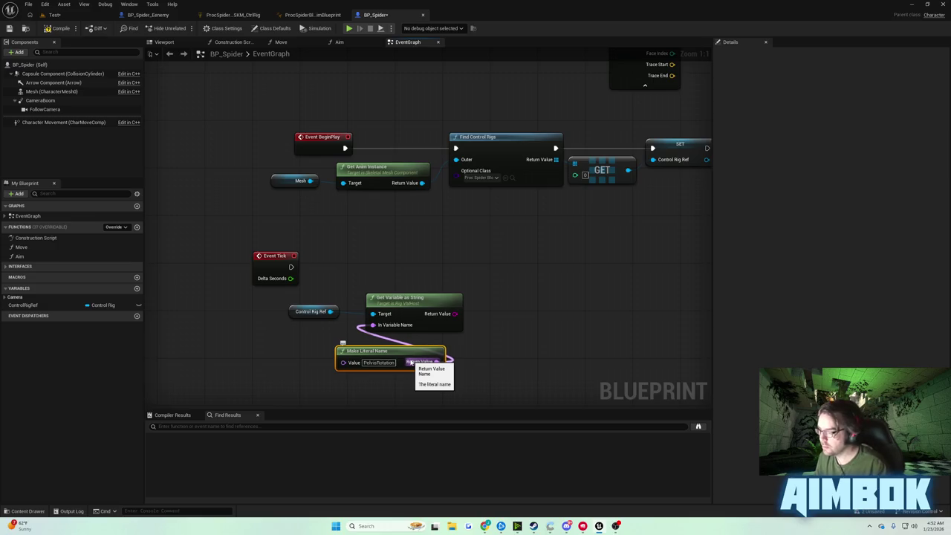
{"action": "left_click", "coordinate": [312, 15]}
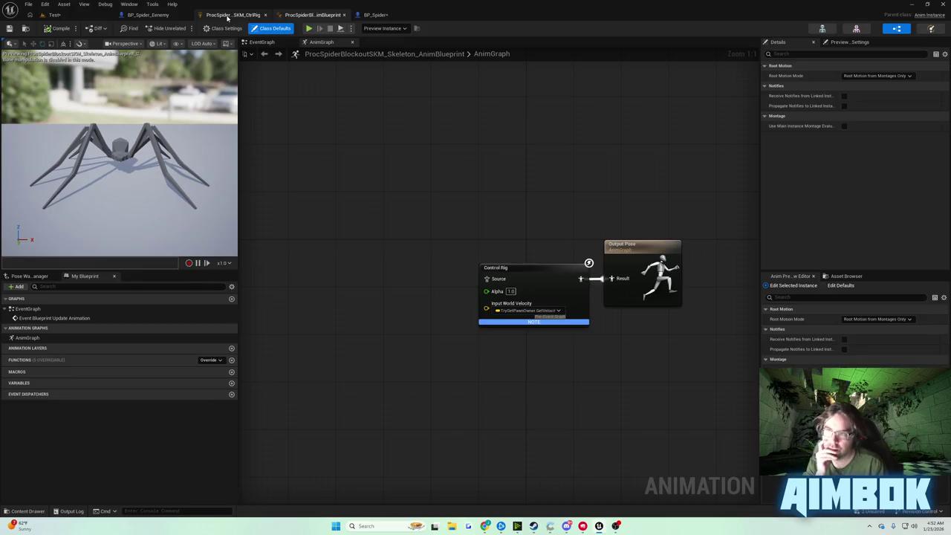
{"action": "left_click", "coordinate": [229, 15]}
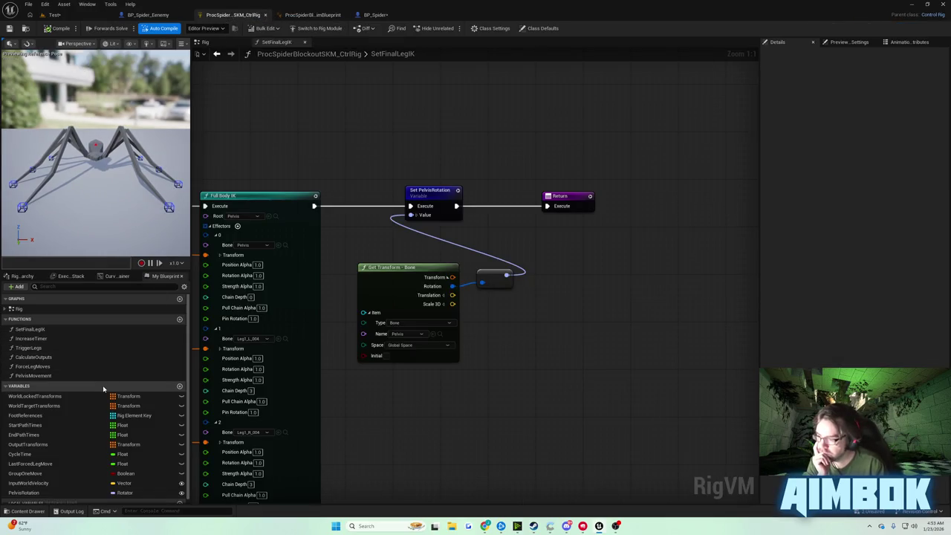
{"action": "left_click", "coordinate": [379, 15]}
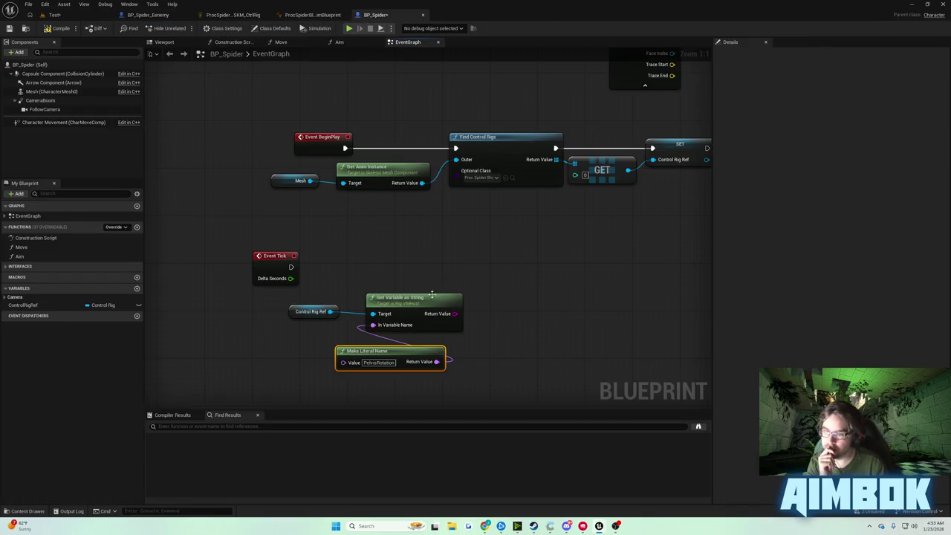
Step: Add a Print String after Event Tick and shift Get Variable as String right
{"action": "mouse_move", "coordinate": [291, 266]}
{"action": "left_mouse_down"}
{"action": "mouse_move", "coordinate": [491, 266]}
{"action": "mouse_move", "coordinate": [550, 248]}
{"action": "left_mouse_up"}
{"action": "type", "text": "print"}
{"action": "key", "text": "Return"}
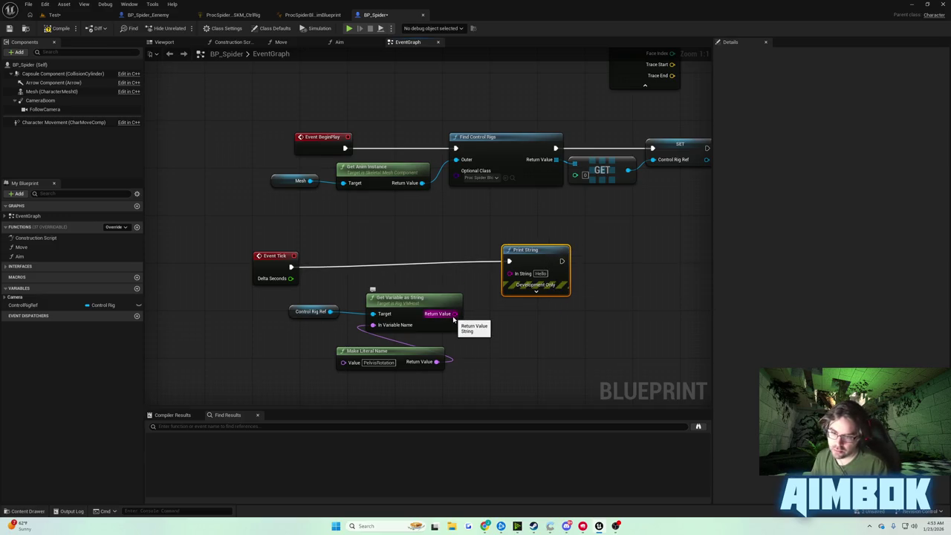
{"action": "mouse_move", "coordinate": [420, 303]}
{"action": "left_mouse_down"}
{"action": "mouse_move", "coordinate": [494, 293]}
{"action": "mouse_move", "coordinate": [509, 274]}
{"action": "mouse_move", "coordinate": [542, 268]}
{"action": "left_mouse_up"}
Step: Compile and play-test the level, then stop and switch to the spider control rig
{"action": "key", "text": "alt+p"}
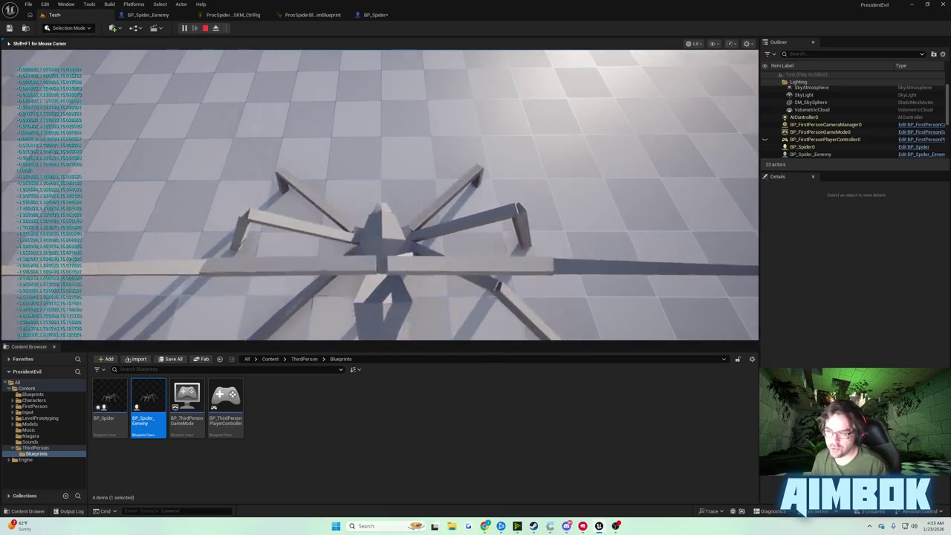
{"action": "key", "text": "Escape"}
{"action": "left_click", "coordinate": [375, 15]}
{"action": "left_click", "coordinate": [312, 15]}
{"action": "left_click", "coordinate": [233, 15]}
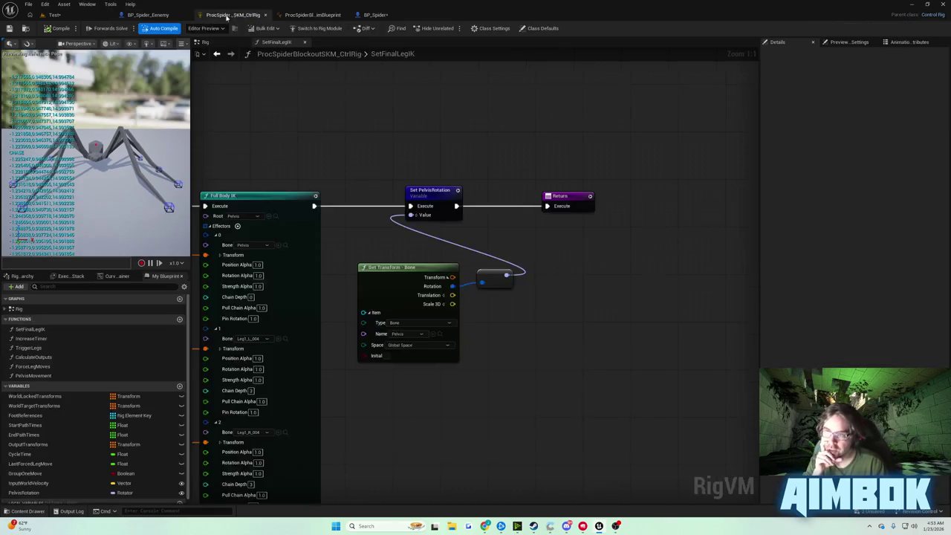
Step: Inspect the rig's Get Transform node, then nudge BP_Spider's Print String right and up
{"action": "left_click_drag", "start_coordinate": [425, 292], "coordinate": [465, 288]}
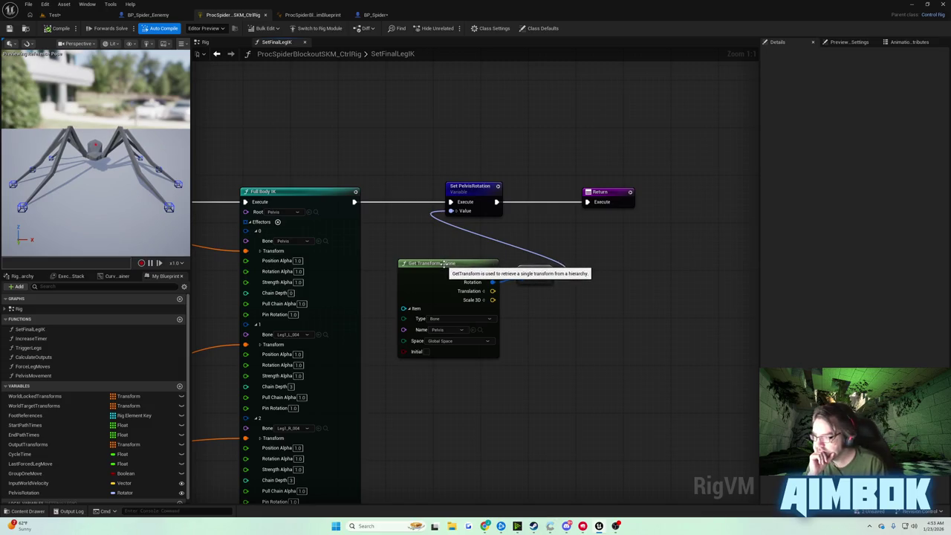
{"action": "mouse_move", "coordinate": [548, 269]}
{"action": "left_mouse_down"}
{"action": "mouse_move", "coordinate": [541, 306]}
{"action": "mouse_move", "coordinate": [492, 260]}
{"action": "mouse_move", "coordinate": [553, 277]}
{"action": "mouse_move", "coordinate": [442, 182]}
{"action": "mouse_move", "coordinate": [565, 263]}
{"action": "left_mouse_up"}
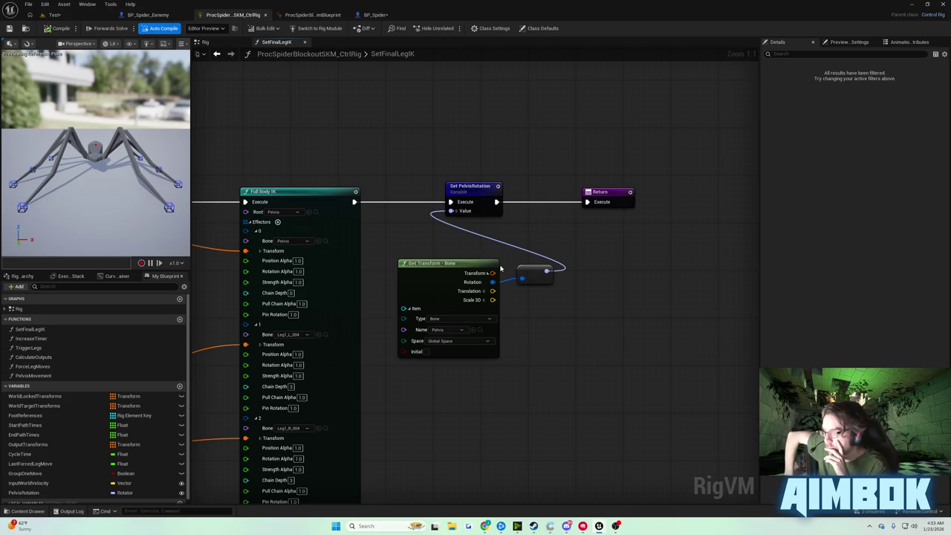
{"action": "left_click", "coordinate": [376, 15]}
{"action": "left_click_drag", "start_coordinate": [550, 263], "coordinate": [568, 257]}
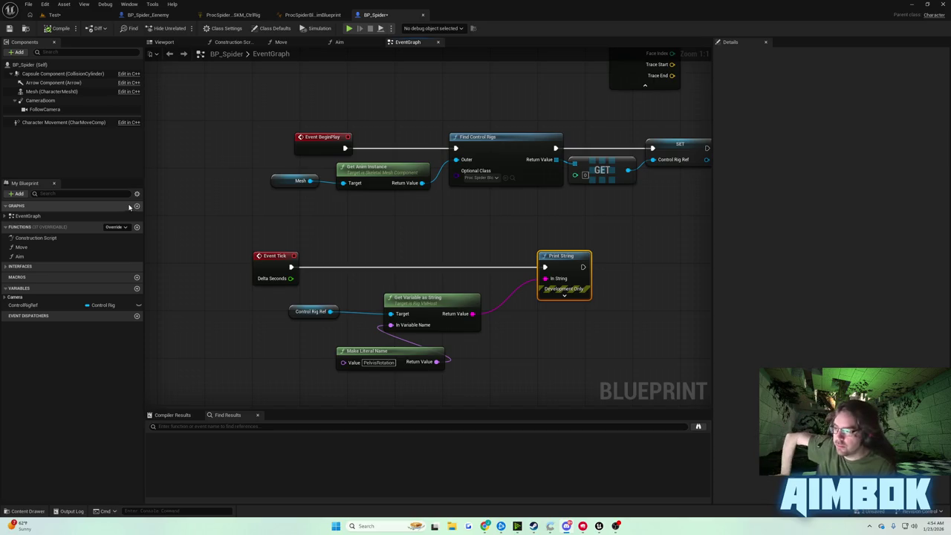
Step: Fly the Test level camera toward the wall, play-test the spider, then stop
{"action": "left_click", "coordinate": [71, 16]}
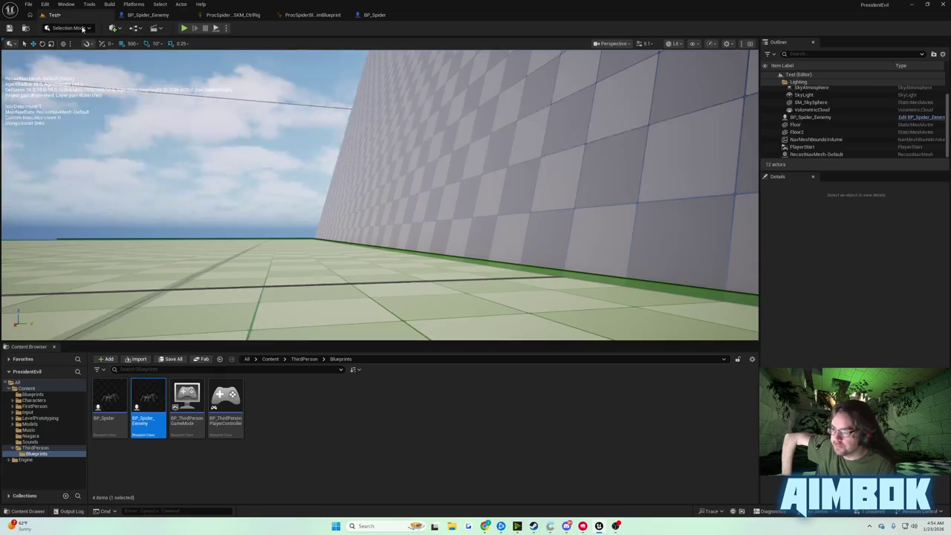
{"action": "mouse_move", "coordinate": [378, 193]}
{"action": "left_mouse_down"}
{"action": "mouse_move", "coordinate": [349, 185]}
{"action": "mouse_move", "coordinate": [356, 223]}
{"action": "mouse_move", "coordinate": [401, 208]}
{"action": "mouse_move", "coordinate": [416, 171]}
{"action": "mouse_move", "coordinate": [387, 193]}
{"action": "mouse_move", "coordinate": [416, 185]}
{"action": "mouse_move", "coordinate": [424, 148]}
{"action": "mouse_move", "coordinate": [416, 193]}
{"action": "mouse_move", "coordinate": [405, 174]}
{"action": "left_mouse_up"}
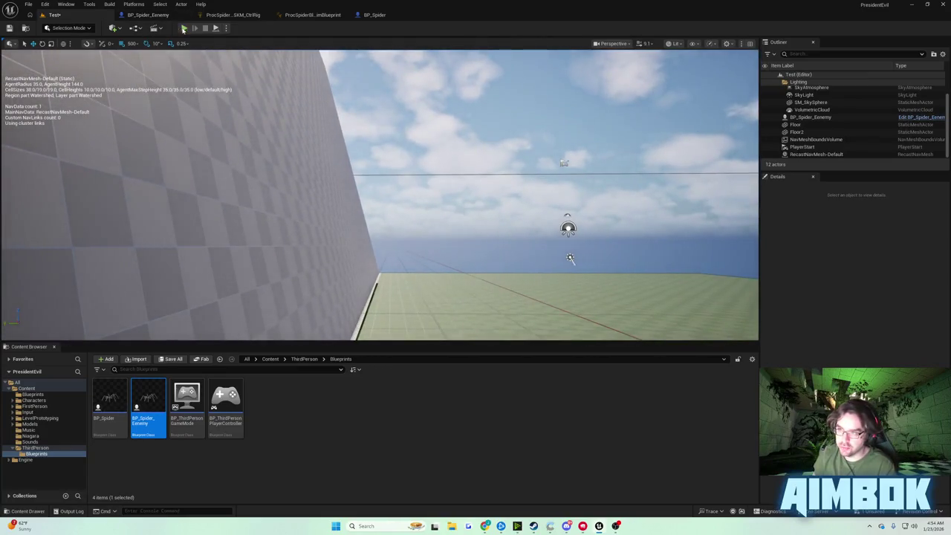
{"action": "left_click", "coordinate": [183, 28]}
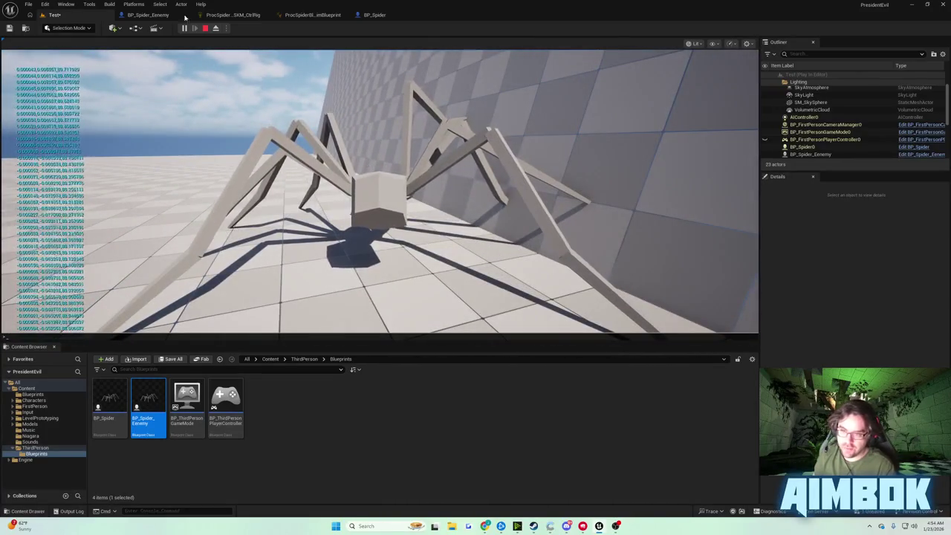
{"action": "left_click", "coordinate": [632, 223]}
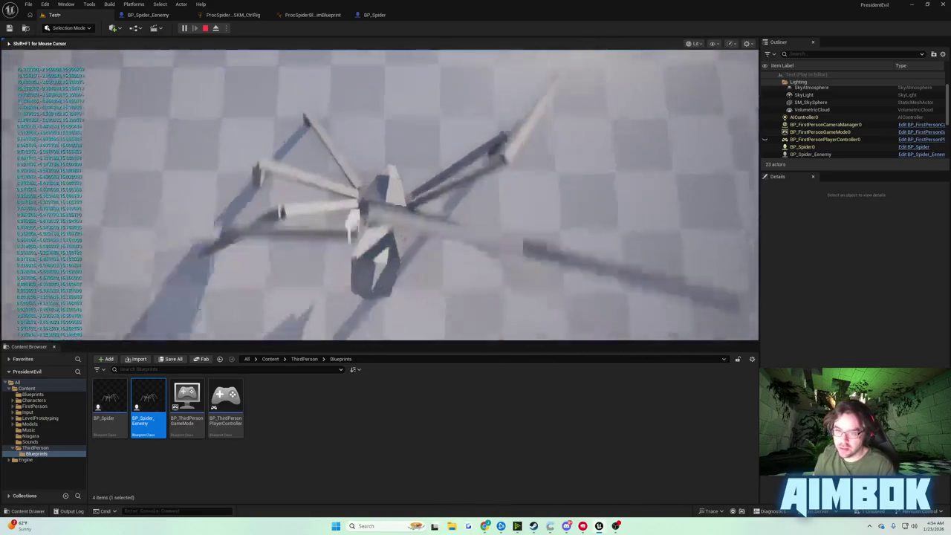
{"action": "key", "text": "Escape"}
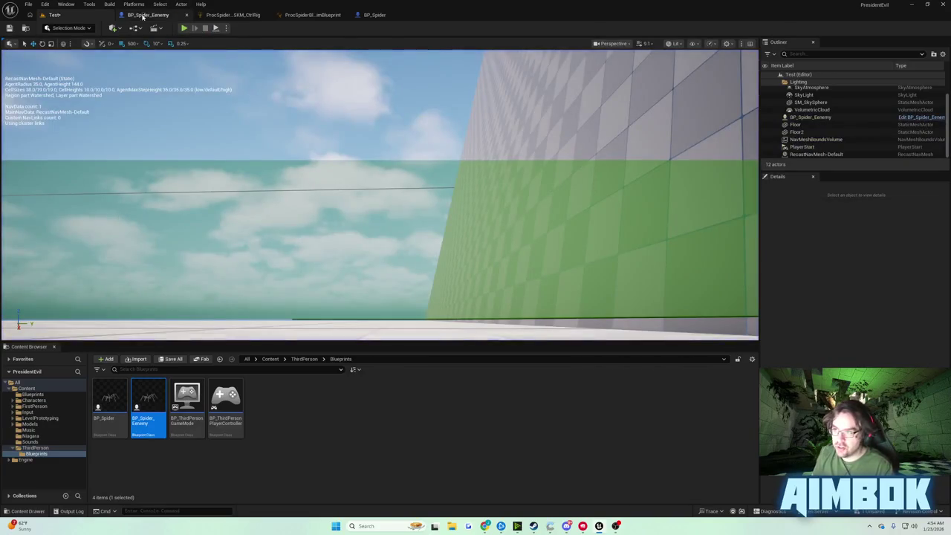
{"action": "left_click", "coordinate": [374, 14]}
Step: Inspect the line trace, Combine Rotators and Set World Rotation nodes, then pan to BeginPlay
{"action": "mouse_move", "coordinate": [413, 149]}
{"action": "left_mouse_down"}
{"action": "mouse_move", "coordinate": [445, 304]}
{"action": "mouse_move", "coordinate": [435, 282]}
{"action": "mouse_move", "coordinate": [453, 277]}
{"action": "mouse_move", "coordinate": [460, 255]}
{"action": "mouse_move", "coordinate": [381, 278]}
{"action": "mouse_move", "coordinate": [255, 278]}
{"action": "mouse_move", "coordinate": [238, 295]}
{"action": "mouse_move", "coordinate": [637, 276]}
{"action": "mouse_move", "coordinate": [622, 153]}
{"action": "mouse_move", "coordinate": [511, 246]}
{"action": "mouse_move", "coordinate": [333, 217]}
{"action": "left_mouse_up"}
{"action": "mouse_move", "coordinate": [429, 295]}
{"action": "left_mouse_down"}
{"action": "mouse_move", "coordinate": [382, 297]}
{"action": "mouse_move", "coordinate": [233, 337]}
{"action": "mouse_move", "coordinate": [312, 330]}
{"action": "left_mouse_up"}
{"action": "mouse_move", "coordinate": [367, 222]}
{"action": "left_mouse_down"}
{"action": "mouse_move", "coordinate": [465, 384]}
{"action": "mouse_move", "coordinate": [544, 367]}
{"action": "mouse_move", "coordinate": [613, 373]}
{"action": "mouse_move", "coordinate": [607, 365]}
{"action": "left_mouse_up"}
{"action": "mouse_move", "coordinate": [592, 312]}
{"action": "left_mouse_down"}
{"action": "mouse_move", "coordinate": [454, 268]}
{"action": "mouse_move", "coordinate": [569, 297]}
{"action": "mouse_move", "coordinate": [563, 290]}
{"action": "mouse_move", "coordinate": [551, 298]}
{"action": "mouse_move", "coordinate": [576, 312]}
{"action": "mouse_move", "coordinate": [556, 356]}
{"action": "mouse_move", "coordinate": [594, 349]}
{"action": "left_mouse_up"}
{"action": "left_click_drag", "start_coordinate": [624, 160], "coordinate": [449, 228]}
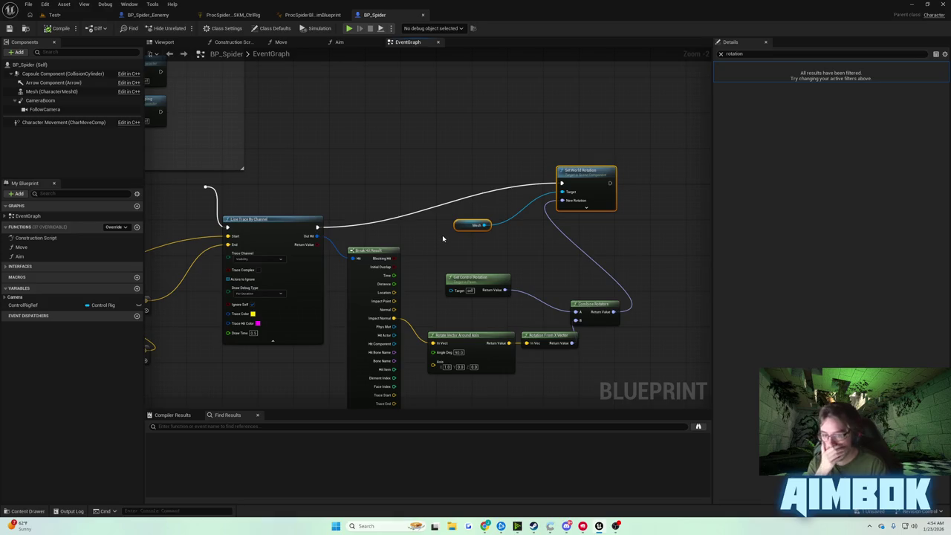
{"action": "mouse_move", "coordinate": [460, 256]}
{"action": "left_mouse_down"}
{"action": "mouse_move", "coordinate": [595, 296]}
{"action": "mouse_move", "coordinate": [607, 327]}
{"action": "left_mouse_up"}
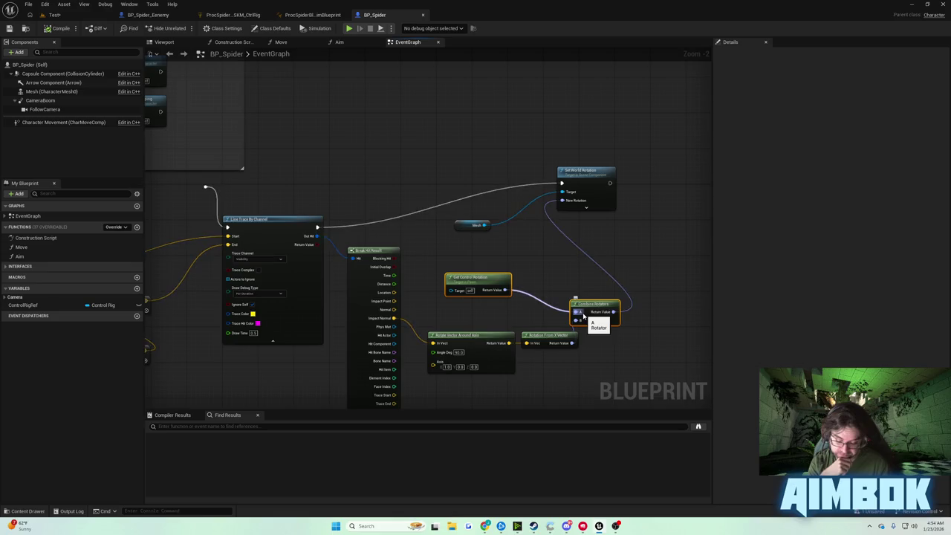
{"action": "scroll", "coordinate": [583, 315], "scroll_direction": "down", "scroll_amount": 1}
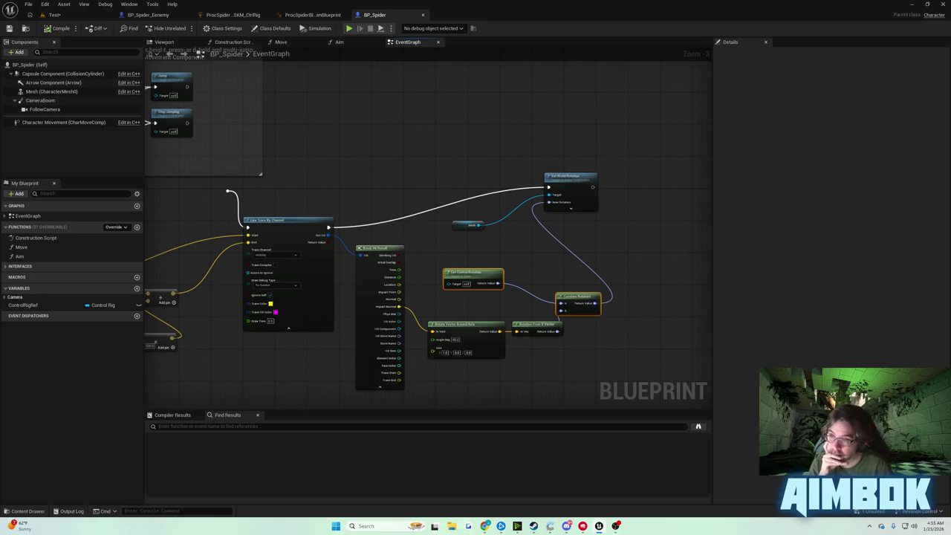
{"action": "mouse_move", "coordinate": [220, 102]}
{"action": "left_mouse_down"}
{"action": "mouse_move", "coordinate": [466, 90]}
{"action": "mouse_move", "coordinate": [347, 90]}
{"action": "left_mouse_up"}
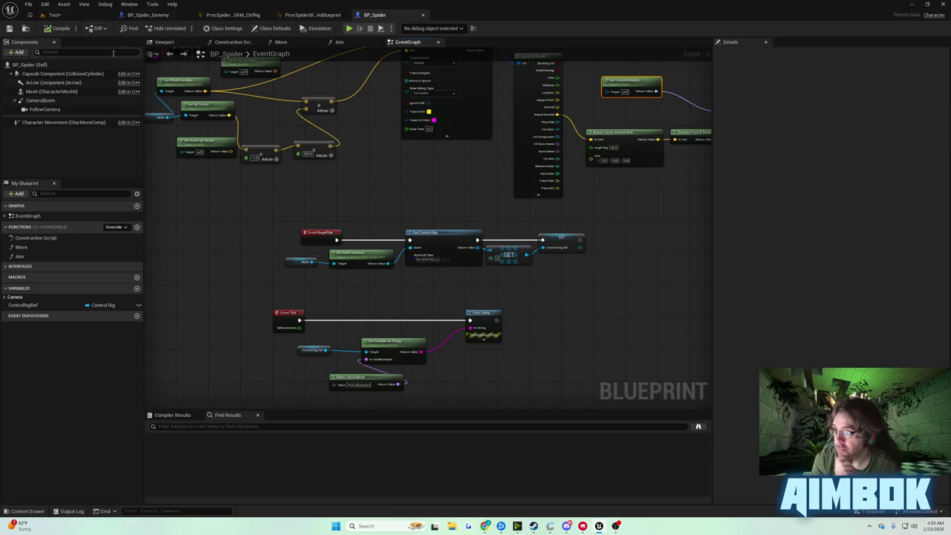
Step: Clear the Details filter, set Mesh's Anim Class to None, and play-test the Test level
{"action": "left_click", "coordinate": [46, 92]}
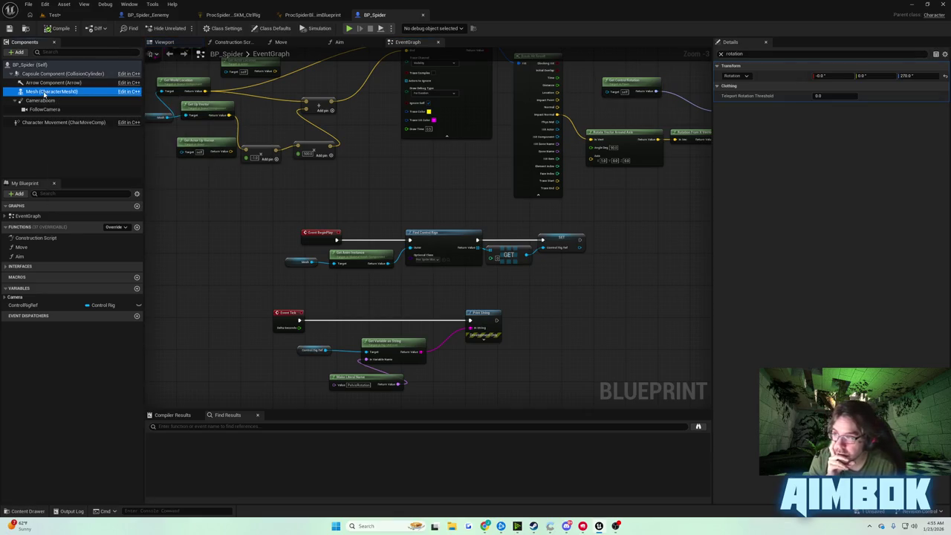
{"action": "left_click", "coordinate": [772, 54]}
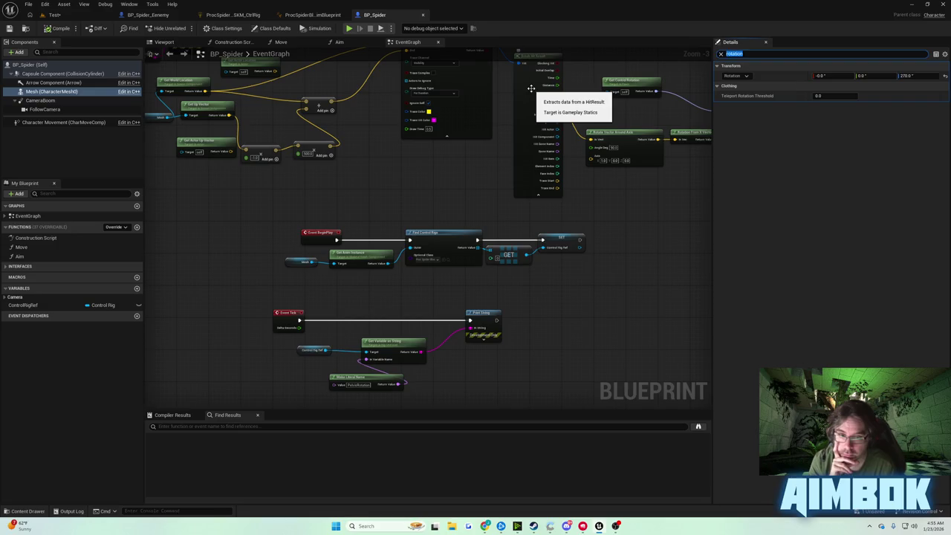
{"action": "key", "text": "BackSpace"}
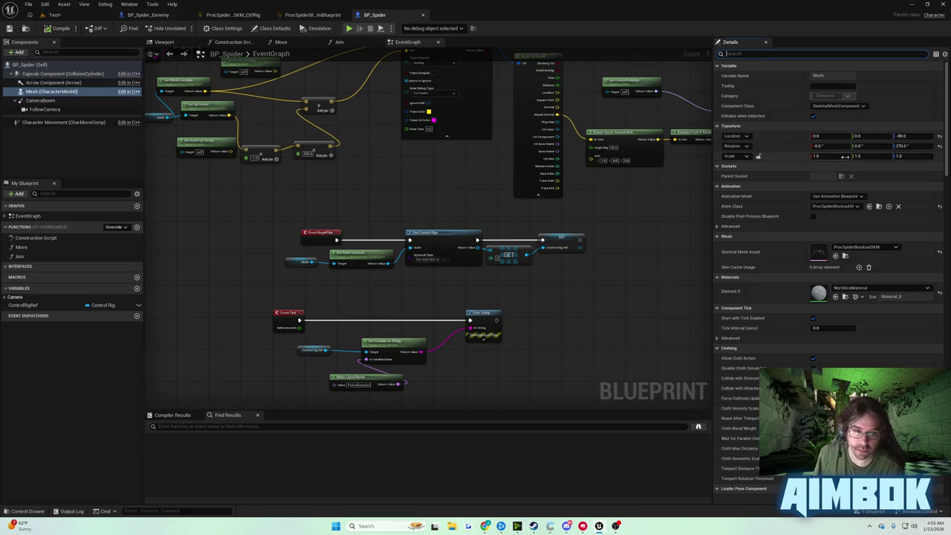
{"action": "left_click", "coordinate": [836, 206]}
{"action": "left_click", "coordinate": [839, 228]}
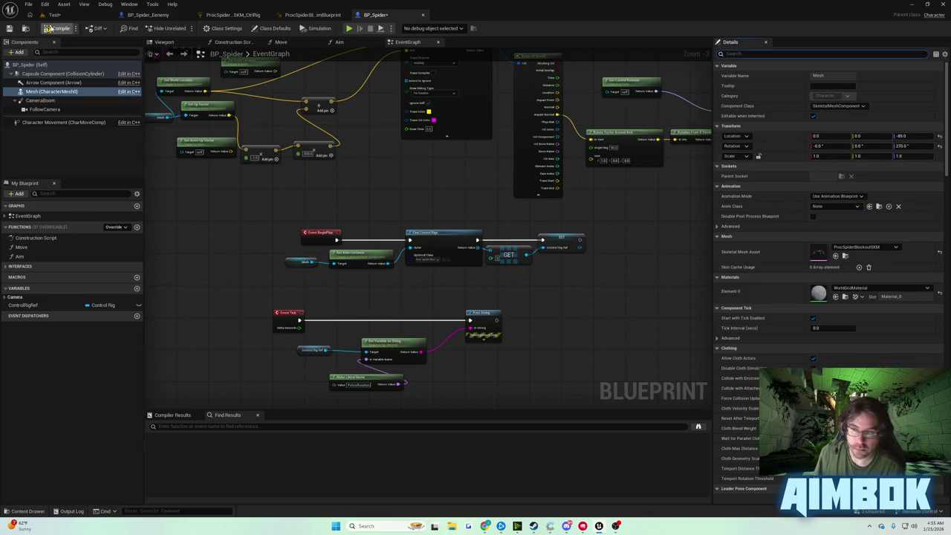
{"action": "left_click", "coordinate": [54, 14]}
{"action": "left_click", "coordinate": [184, 28]}
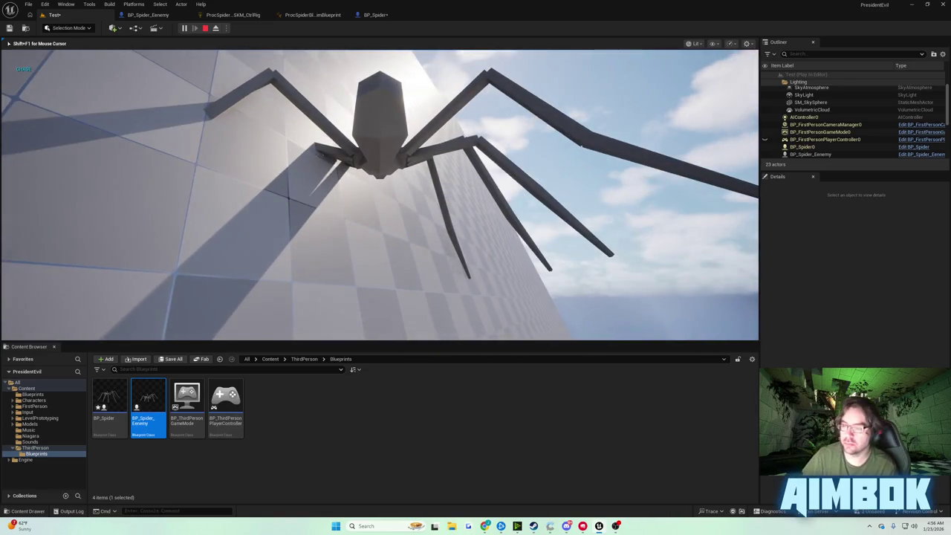
Step: Stop the play test, close the Message Log, and disconnect Event Tick from Print String
{"action": "key", "text": "Escape"}
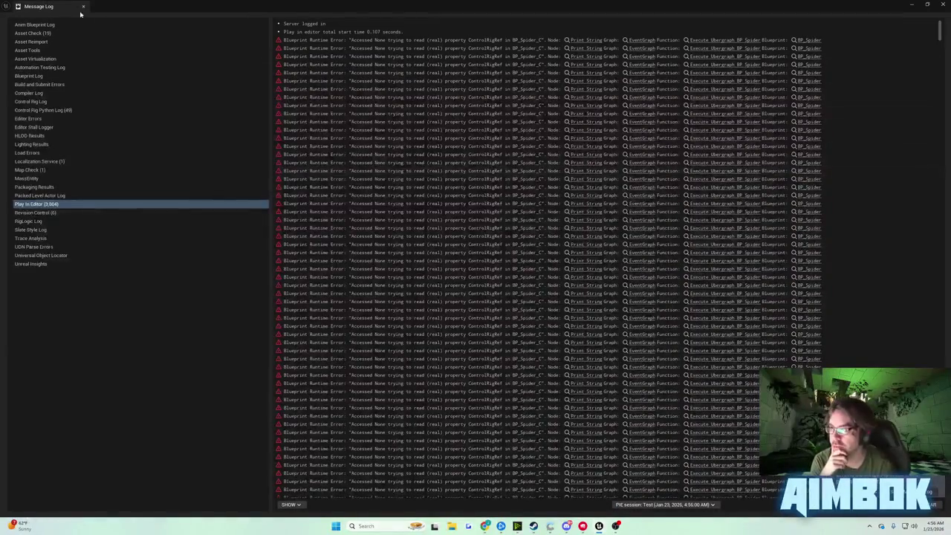
{"action": "left_click", "coordinate": [83, 6]}
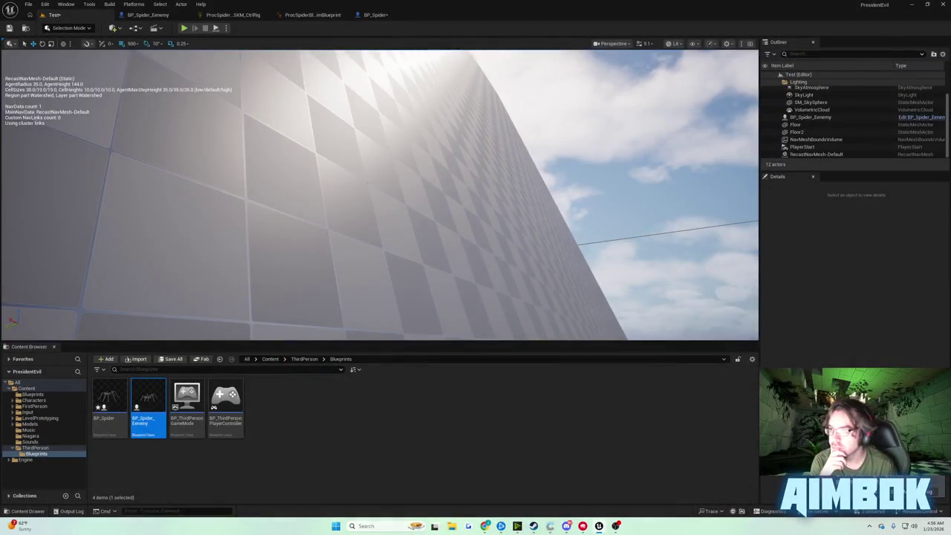
{"action": "left_click", "coordinate": [375, 15]}
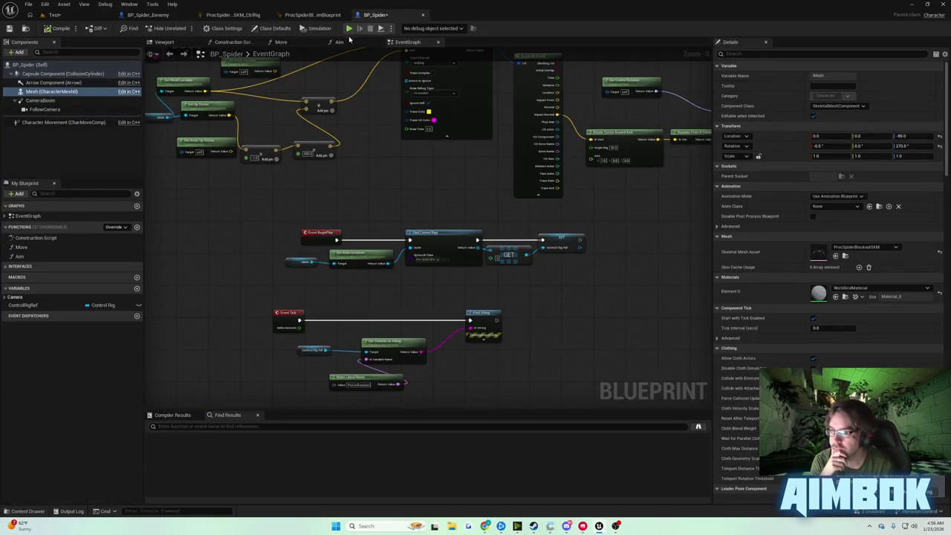
{"action": "left_click", "coordinate": [301, 321], "text": "alt"}
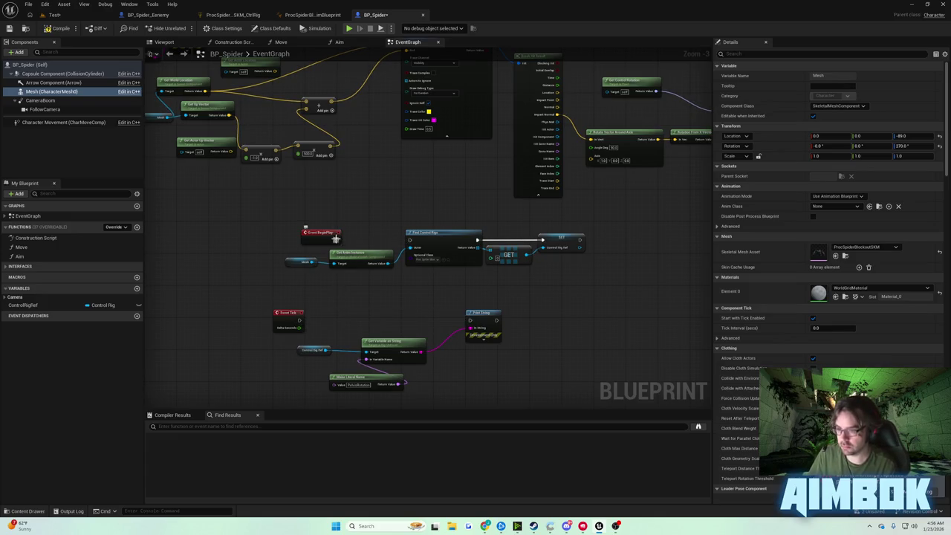
Step: Run and stop another play test of the Test level
{"action": "left_click", "coordinate": [57, 28]}
{"action": "left_click", "coordinate": [54, 15]}
{"action": "left_click", "coordinate": [185, 28]}
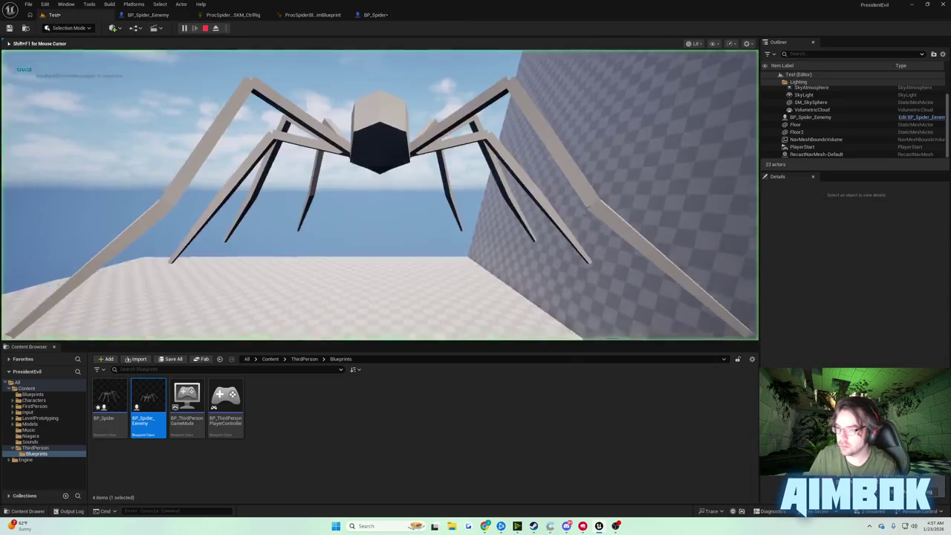
{"action": "key", "text": "Escape"}
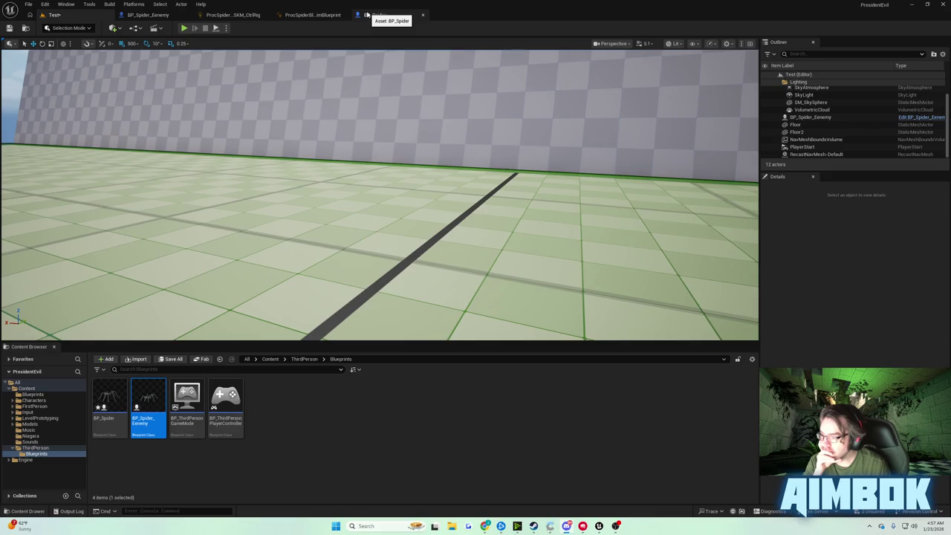
Step: Select BP_Spider's Character Movement component and search its Details for 'movement mode'
{"action": "left_click", "coordinate": [373, 15]}
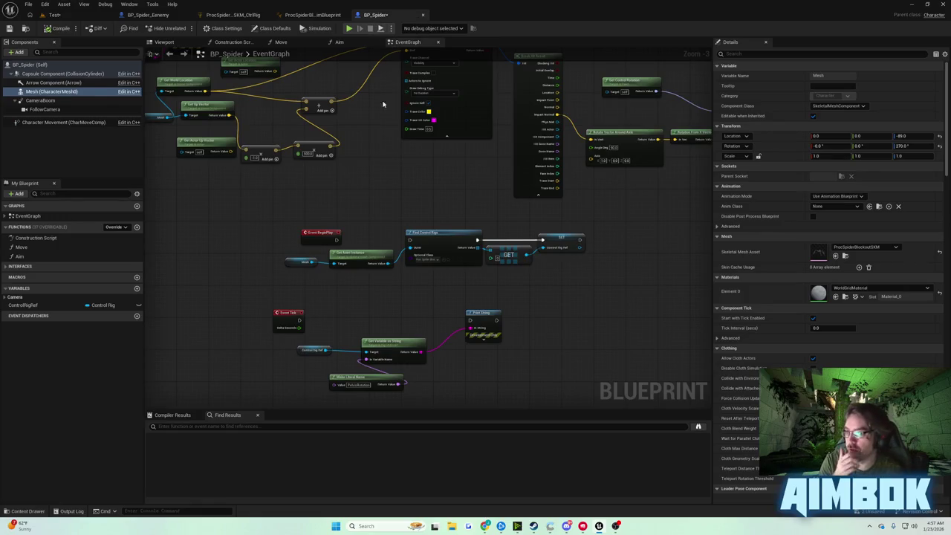
{"action": "scroll", "coordinate": [384, 275], "scroll_direction": "down", "scroll_amount": 5}
{"action": "left_click", "coordinate": [63, 122]}
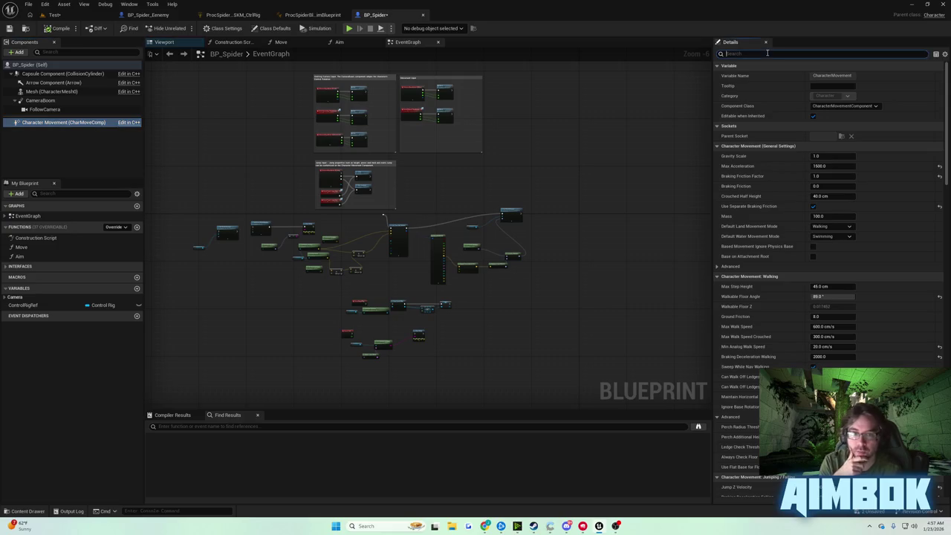
{"action": "type", "text": "movem"}
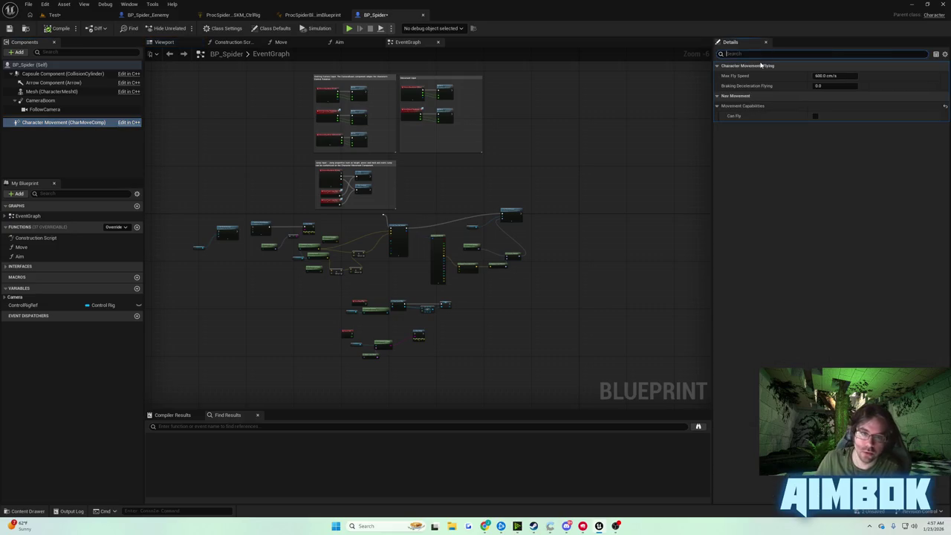
{"action": "type", "text": "ent mode"}
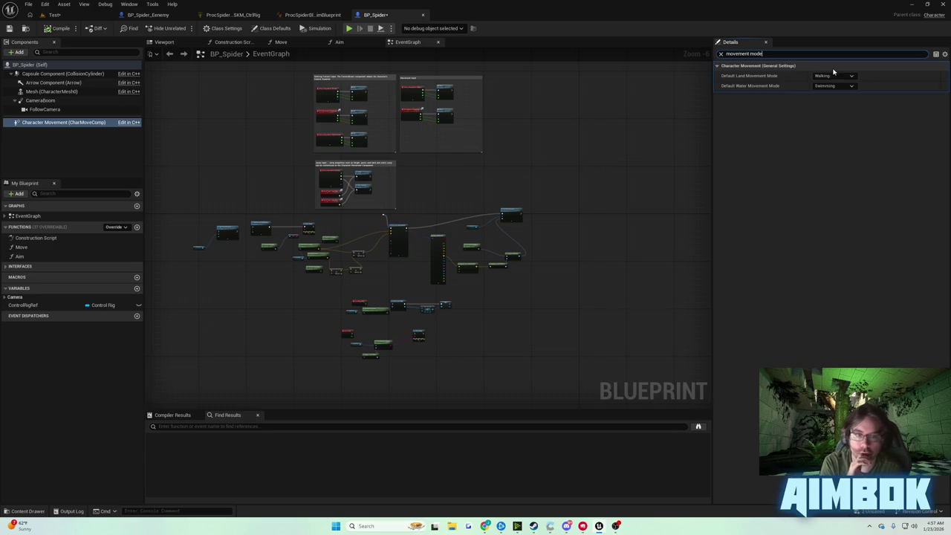
Step: Set Default Land Movement Mode to Flying, then clear the Details search filter
{"action": "left_click", "coordinate": [832, 76]}
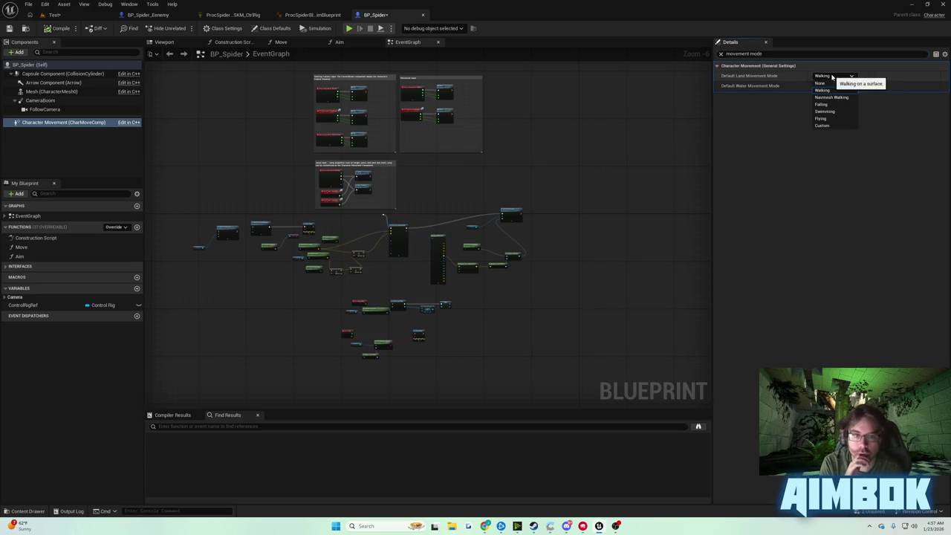
{"action": "left_click", "coordinate": [835, 119]}
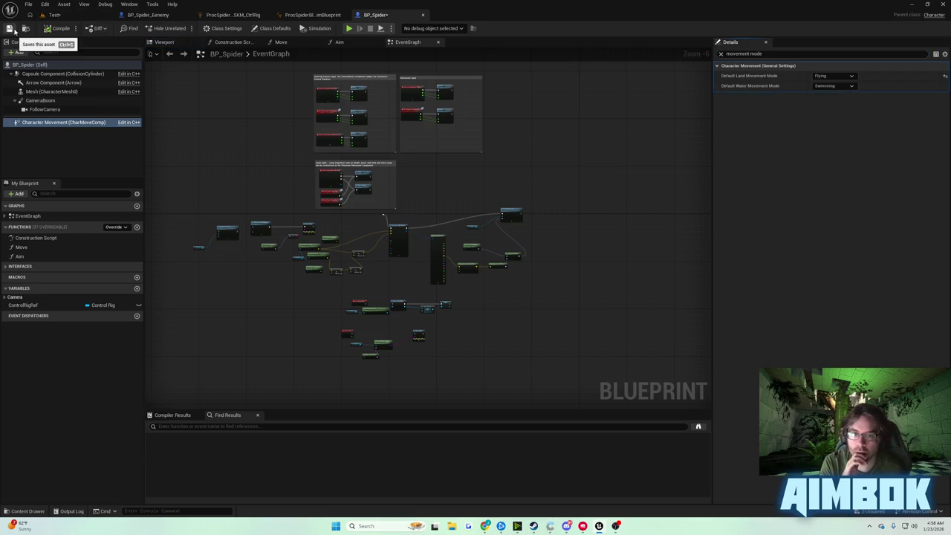
{"action": "left_click", "coordinate": [762, 53]}
{"action": "key", "text": "BackSpace"}
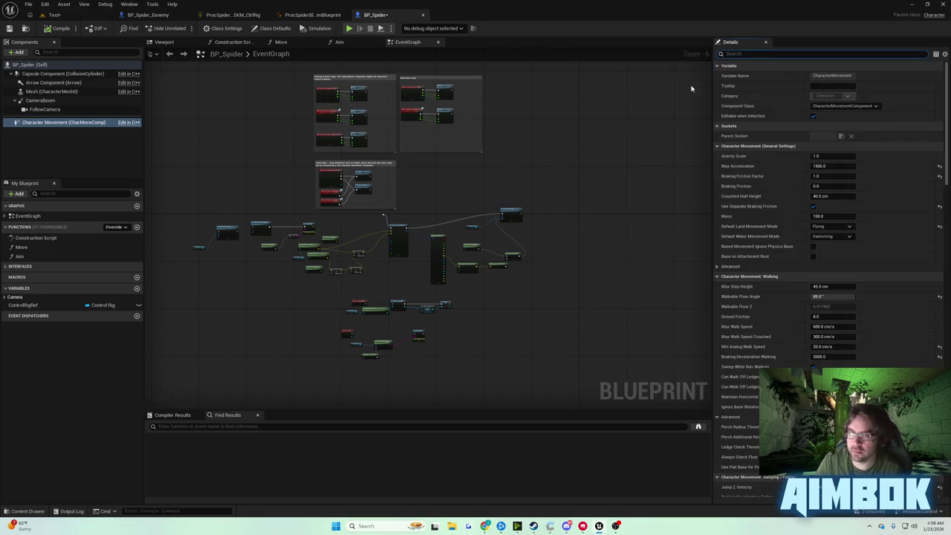
{"action": "type", "text": "mode"}
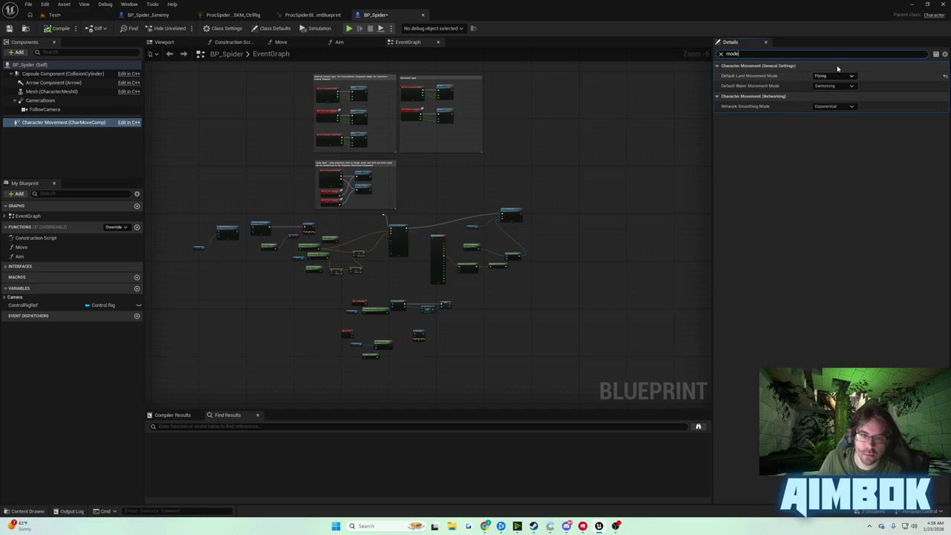
{"action": "key", "text": "ctrl+a"}
{"action": "key", "text": "BackSpace"}
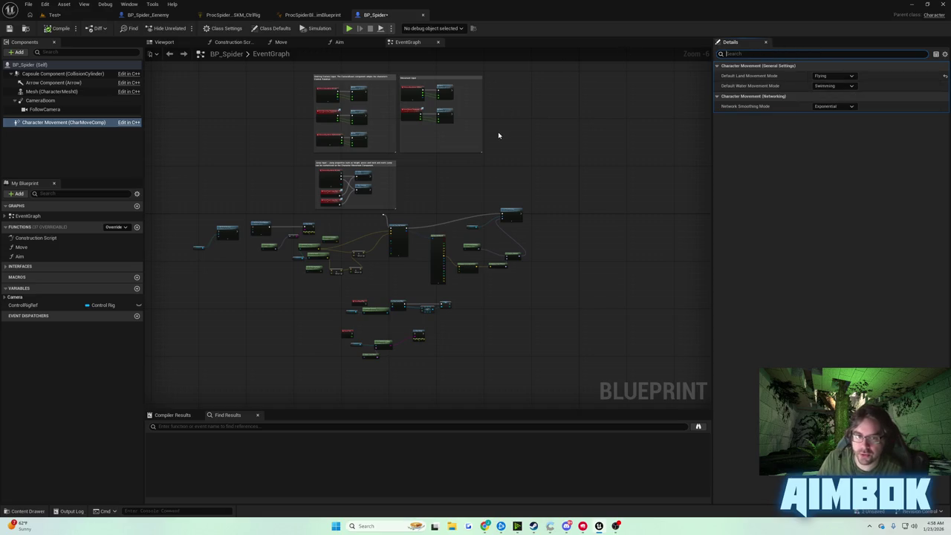
{"action": "mouse_move", "coordinate": [498, 132]}
{"action": "left_mouse_down"}
{"action": "mouse_move", "coordinate": [595, 47]}
{"action": "mouse_move", "coordinate": [524, 179]}
{"action": "left_mouse_up"}
{"action": "scroll", "coordinate": [480, 224], "scroll_direction": "up", "scroll_amount": 5}
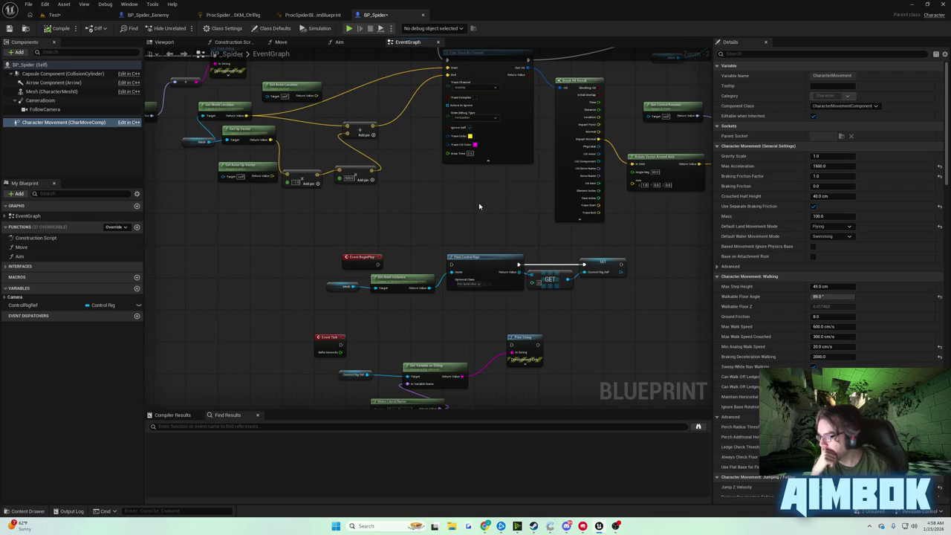
{"action": "mouse_move", "coordinate": [479, 206]}
{"action": "left_mouse_down"}
{"action": "mouse_move", "coordinate": [505, 245]}
{"action": "mouse_move", "coordinate": [543, 181]}
{"action": "mouse_move", "coordinate": [497, 195]}
{"action": "left_mouse_up"}
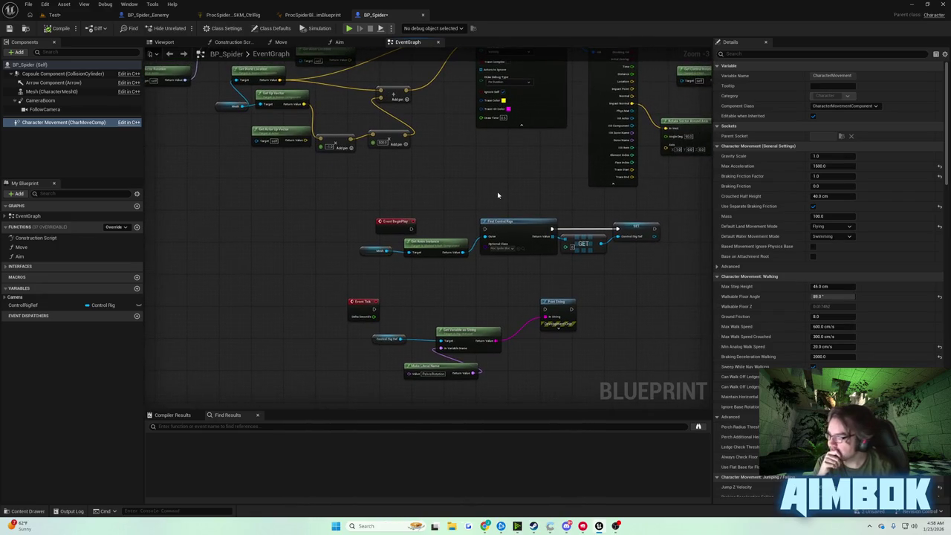
{"action": "mouse_move", "coordinate": [497, 195]}
{"action": "left_mouse_down"}
{"action": "mouse_move", "coordinate": [460, 201]}
{"action": "mouse_move", "coordinate": [471, 189]}
{"action": "left_mouse_up"}
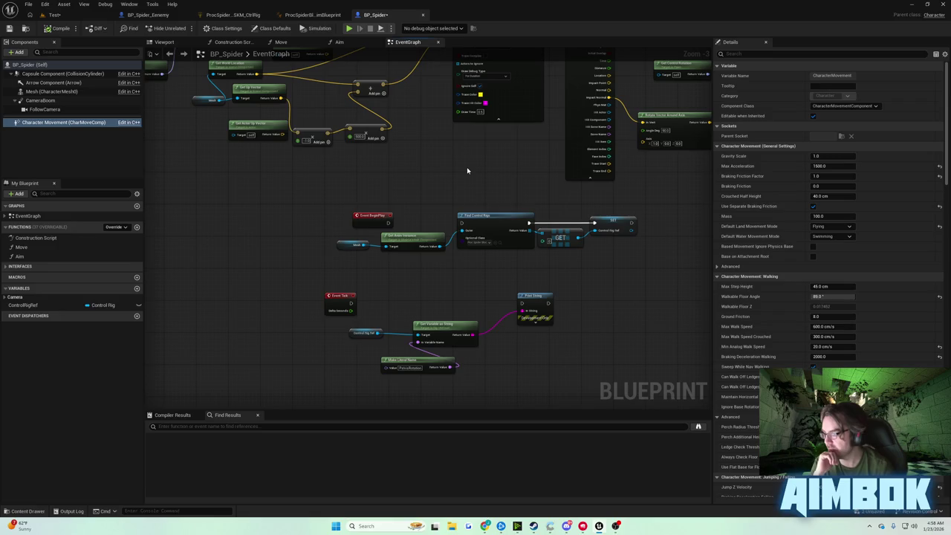
{"action": "left_click_drag", "start_coordinate": [467, 171], "coordinate": [470, 187]}
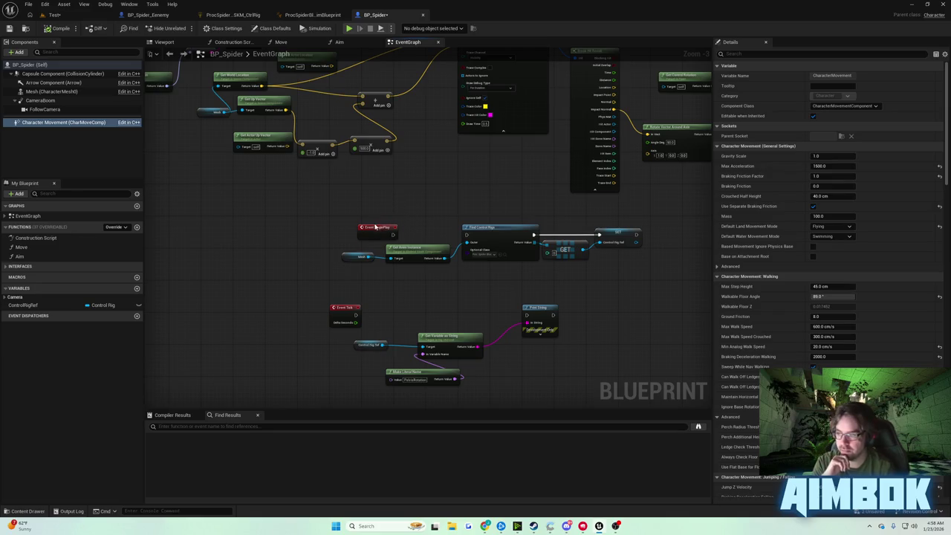
{"action": "left_click_drag", "start_coordinate": [396, 222], "coordinate": [377, 215]}
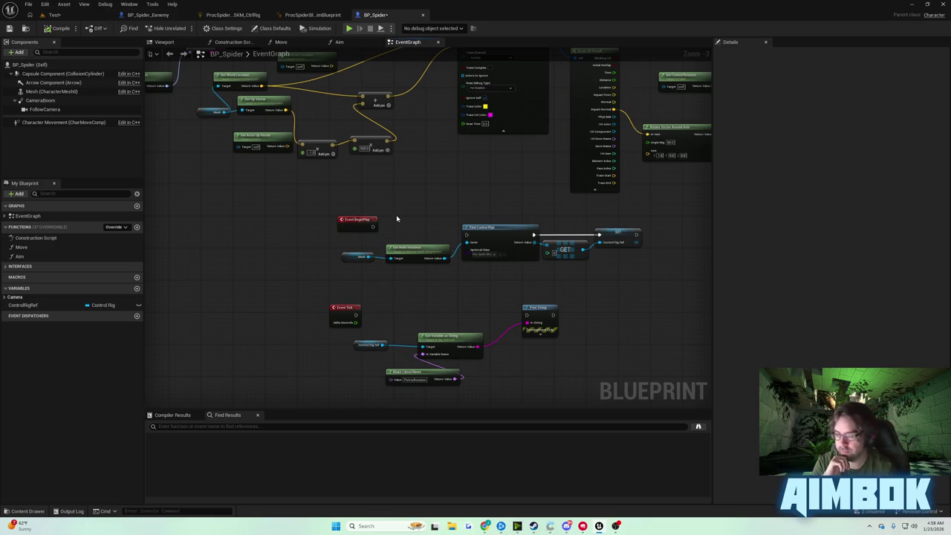
{"action": "left_click_drag", "start_coordinate": [396, 211], "coordinate": [409, 176]}
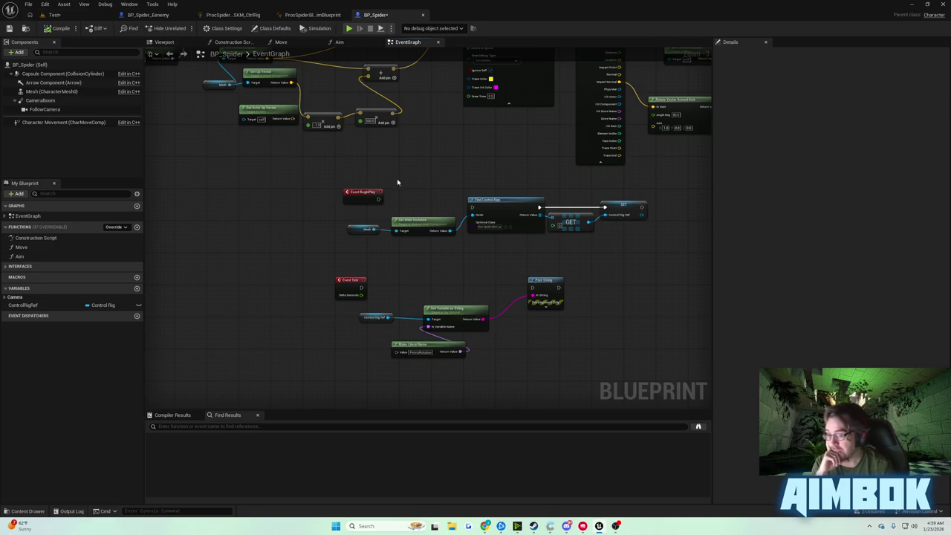
{"action": "scroll", "coordinate": [468, 144], "scroll_direction": "up", "scroll_amount": 1}
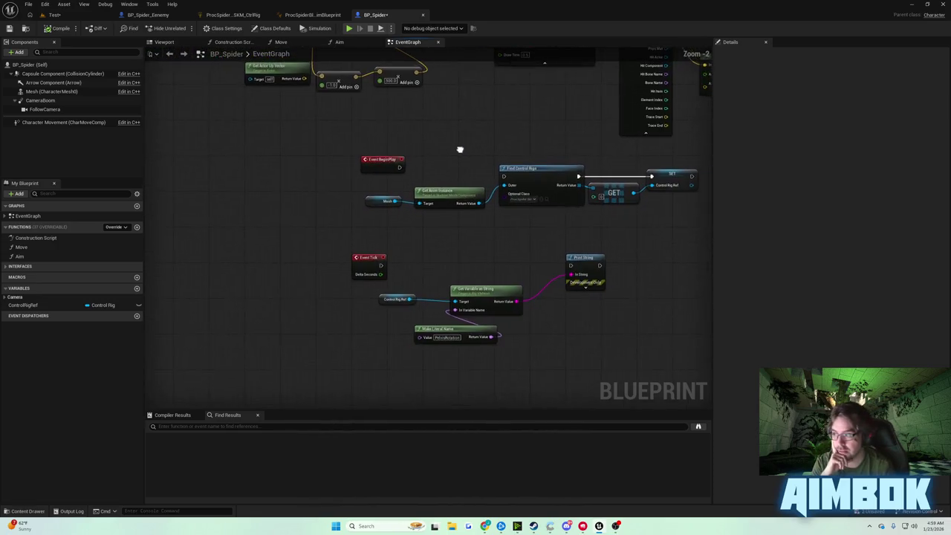
{"action": "scroll", "coordinate": [452, 153], "scroll_direction": "down", "scroll_amount": 1}
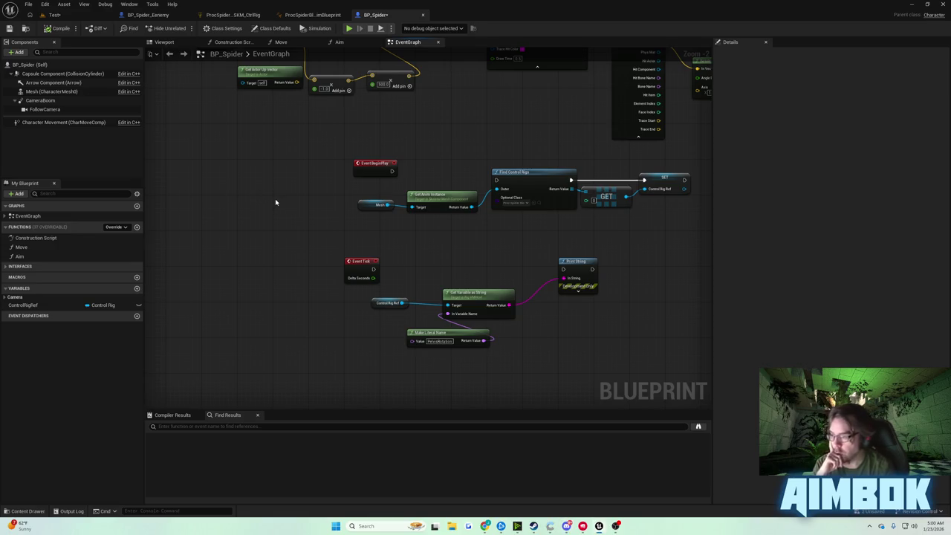
{"action": "mouse_move", "coordinate": [278, 165]}
{"action": "left_mouse_down"}
{"action": "mouse_move", "coordinate": [250, 155]}
{"action": "mouse_move", "coordinate": [259, 161]}
{"action": "left_mouse_up"}
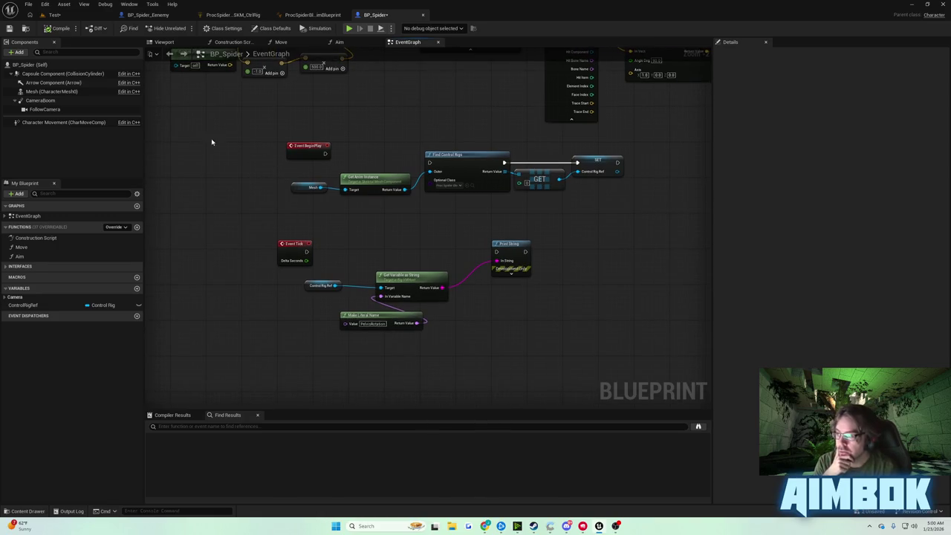
{"action": "left_click_drag", "start_coordinate": [208, 140], "coordinate": [202, 235]}
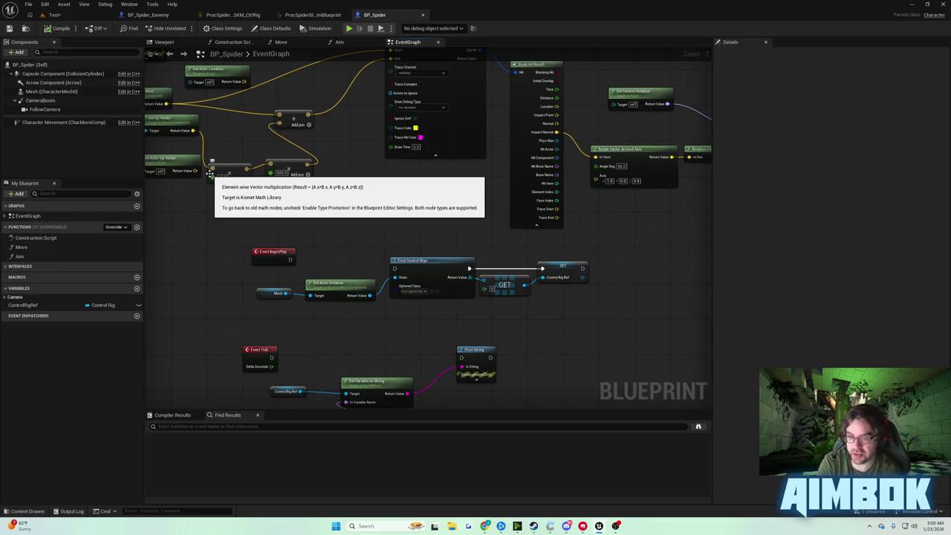
{"action": "left_click_drag", "start_coordinate": [340, 237], "coordinate": [335, 158]}
{"action": "scroll", "coordinate": [344, 235], "scroll_direction": "down", "scroll_amount": 2}
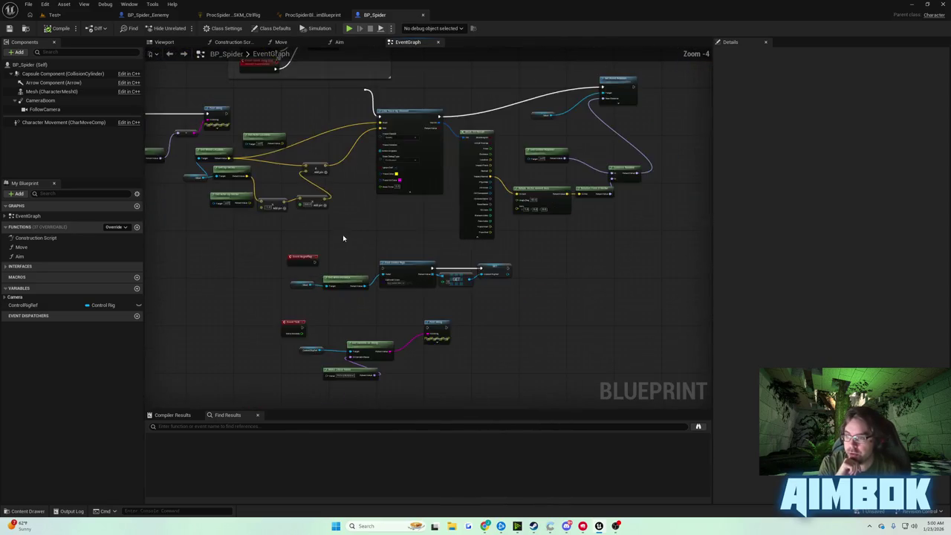
{"action": "scroll", "coordinate": [344, 235], "scroll_direction": "up", "scroll_amount": 4}
{"action": "mouse_move", "coordinate": [282, 250]}
{"action": "left_mouse_down"}
{"action": "mouse_move", "coordinate": [292, 408]}
{"action": "mouse_move", "coordinate": [281, 72]}
{"action": "mouse_move", "coordinate": [306, 277]}
{"action": "mouse_move", "coordinate": [327, 277]}
{"action": "left_mouse_up"}
{"action": "type", "text": "set"}
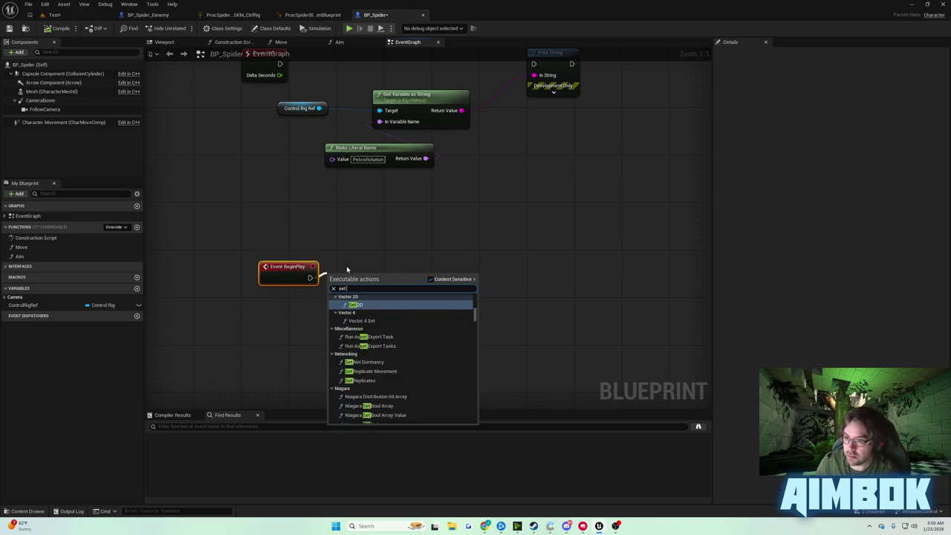
{"action": "type", "text": " movement mode"}
{"action": "key", "text": "Return"}
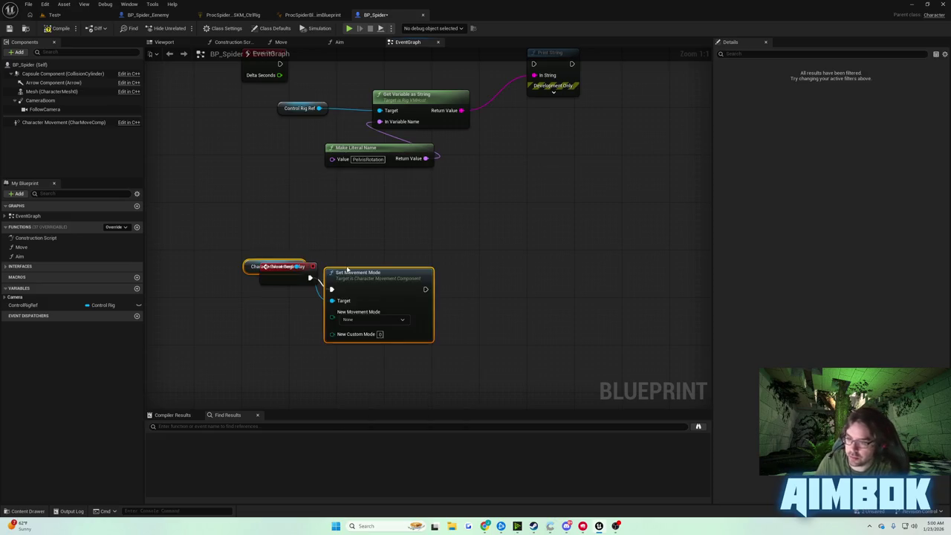
{"action": "left_click", "coordinate": [434, 338]}
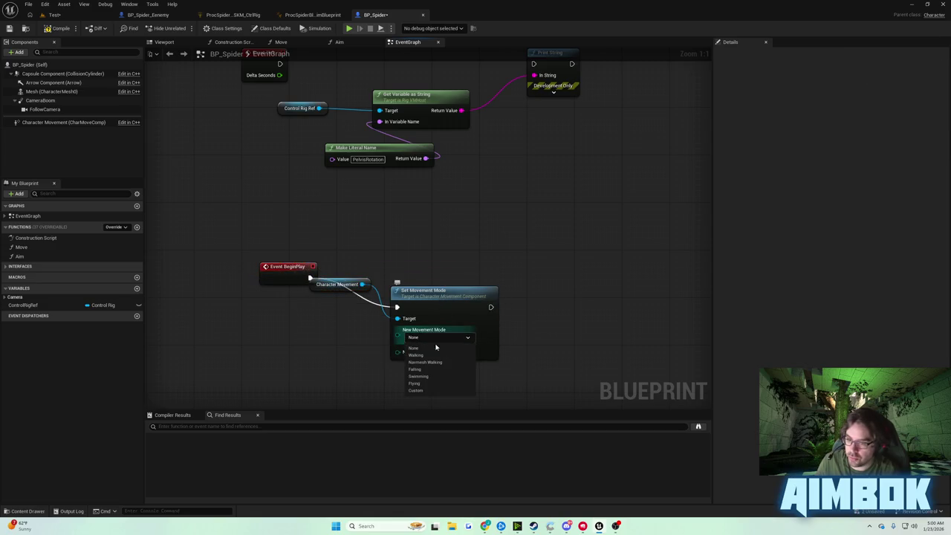
{"action": "left_click", "coordinate": [431, 384]}
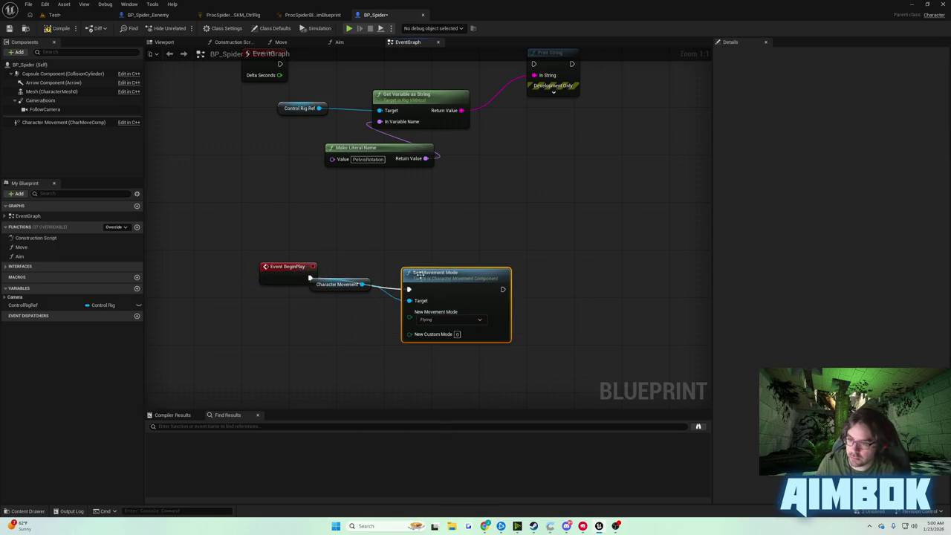
{"action": "key", "text": "alt+p"}
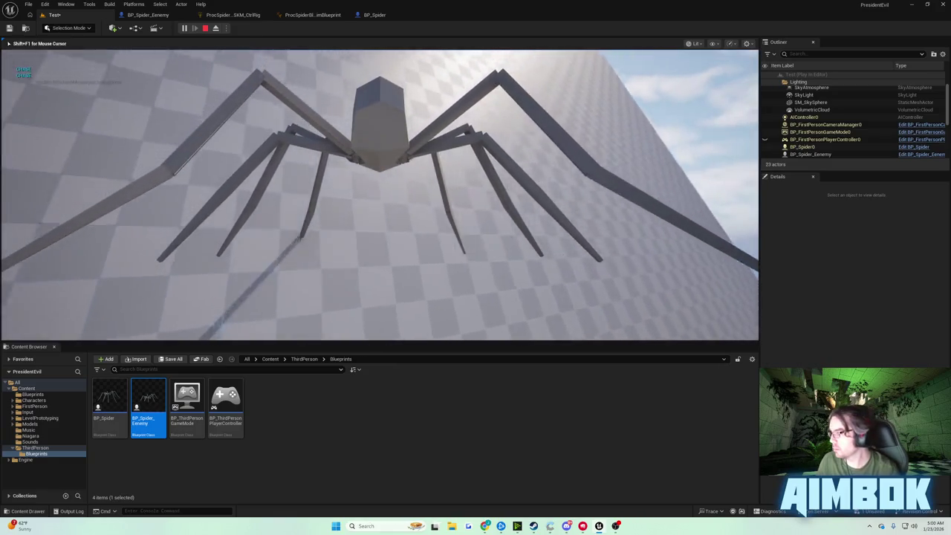
{"action": "key", "text": "Escape"}
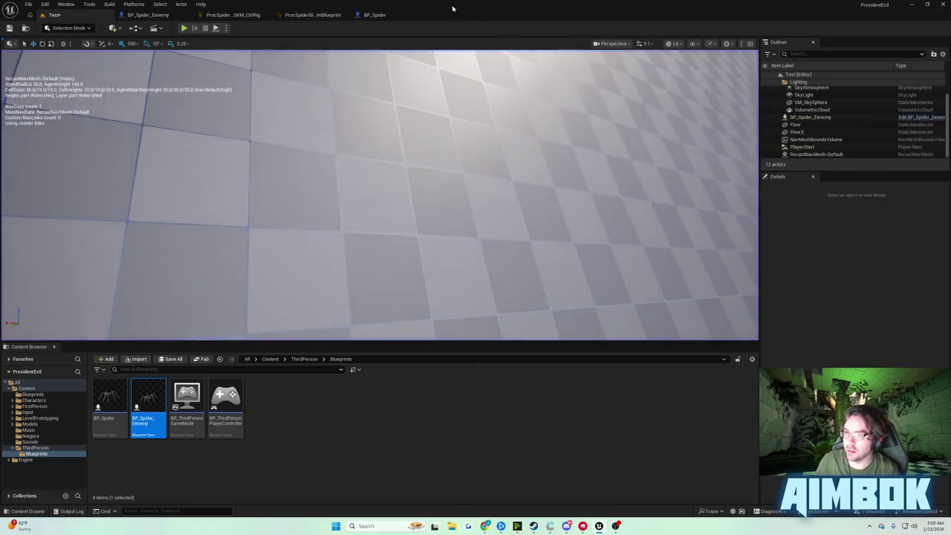
{"action": "left_click", "coordinate": [375, 15]}
{"action": "left_click_drag", "start_coordinate": [355, 241], "coordinate": [520, 339]}
{"action": "key", "text": "Delete"}
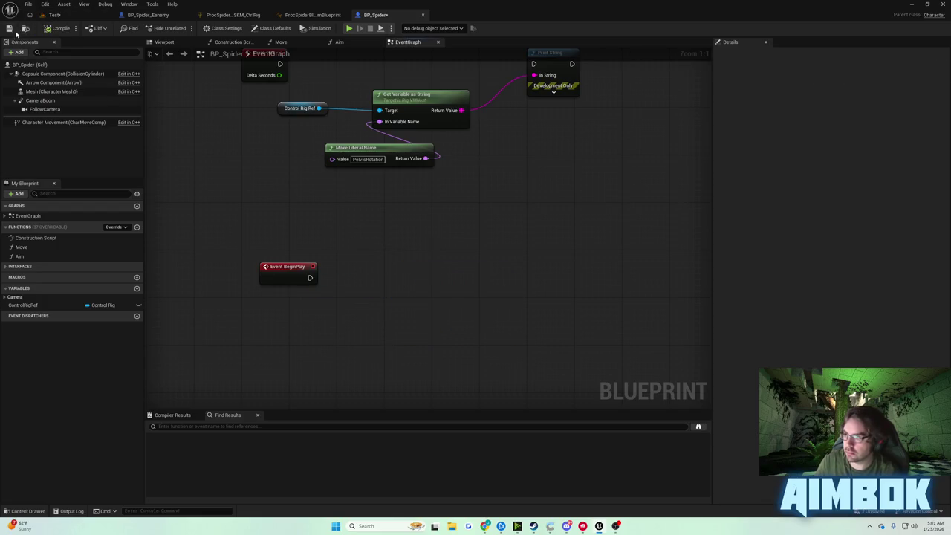
Step: Save BP_Spider and run a quick play test of the level
{"action": "left_click", "coordinate": [9, 28]}
{"action": "key", "text": "alt+p"}
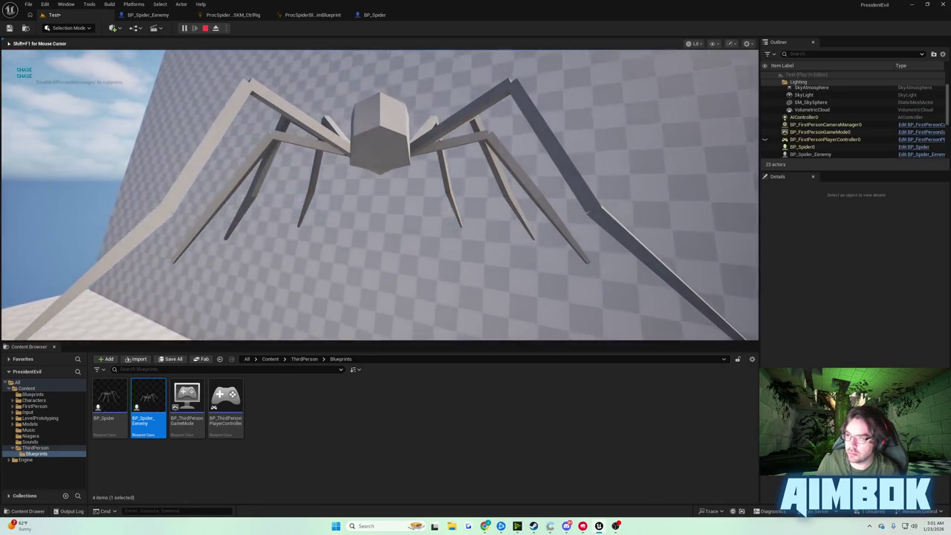
{"action": "key", "text": "Escape"}
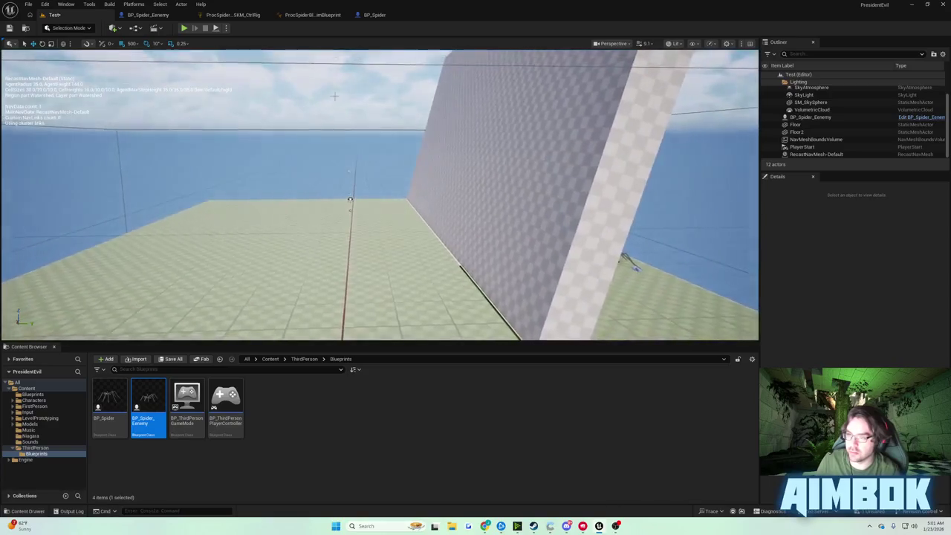
Step: Select the PlayerStart and play again to watch the spider cling to the wall
{"action": "left_click", "coordinate": [352, 171]}
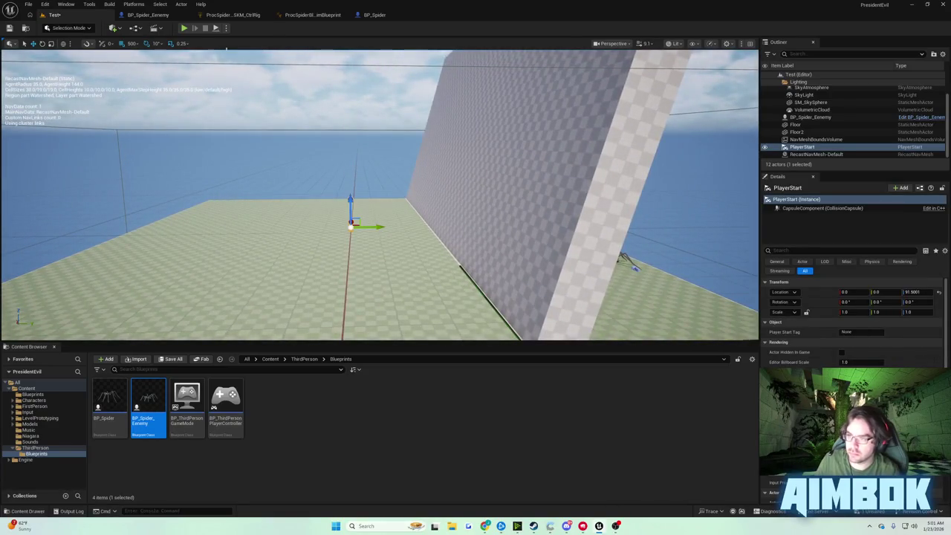
{"action": "left_click", "coordinate": [184, 27]}
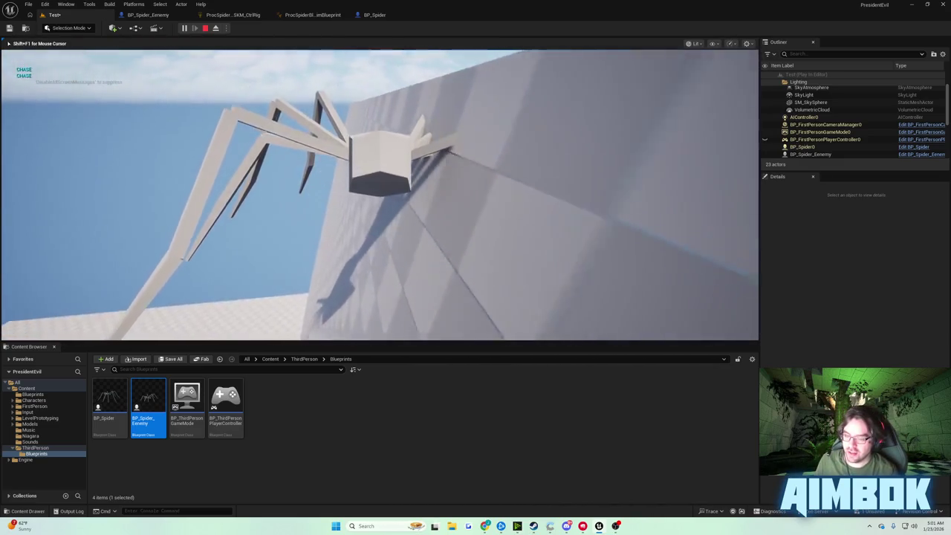
{"action": "key", "text": "Escape"}
{"action": "left_click", "coordinate": [374, 15]}
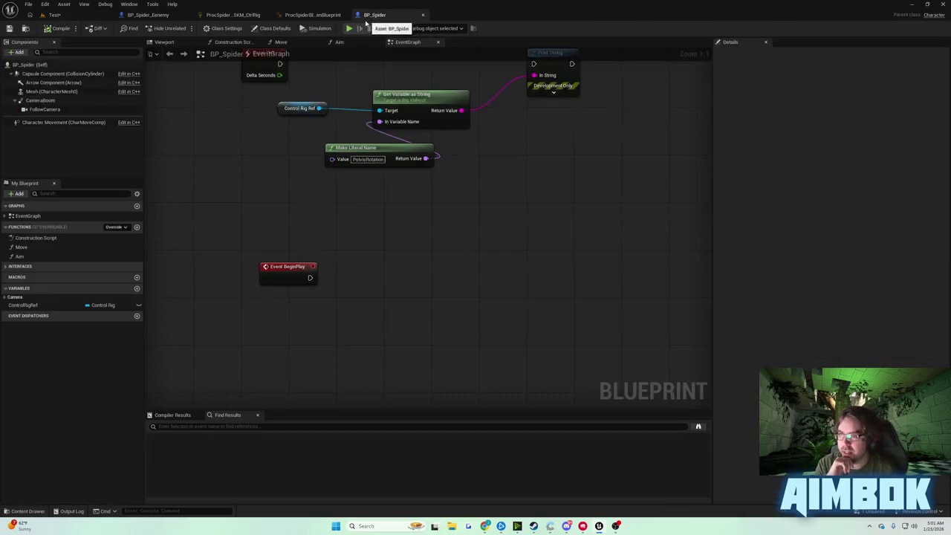
Step: Lower Character Movement's Walkable Floor Angle to about 44.77, then compile and play-test
{"action": "left_click", "coordinate": [64, 122]}
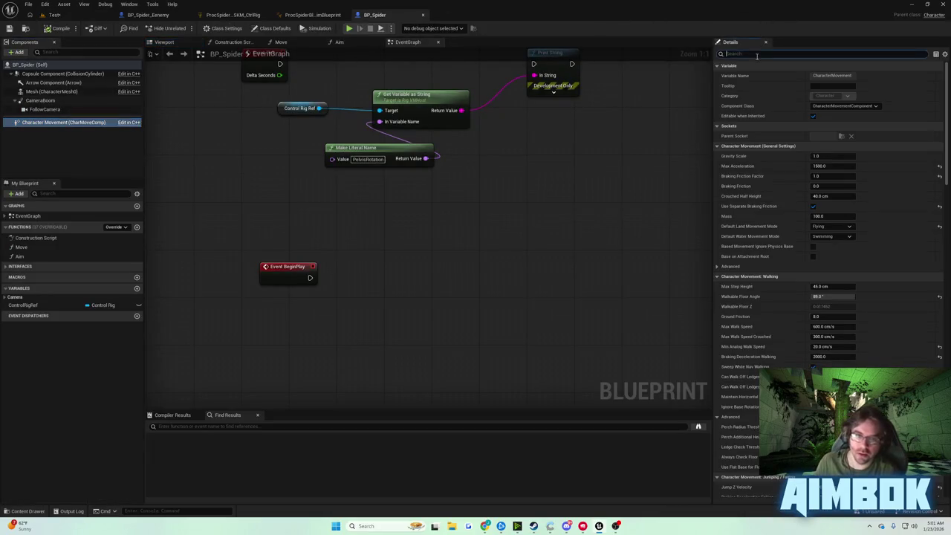
{"action": "type", "text": "walkable"}
{"action": "left_click_drag", "start_coordinate": [835, 76], "coordinate": [156, 54]}
{"action": "left_click", "coordinate": [51, 28]}
{"action": "left_click", "coordinate": [348, 28]}
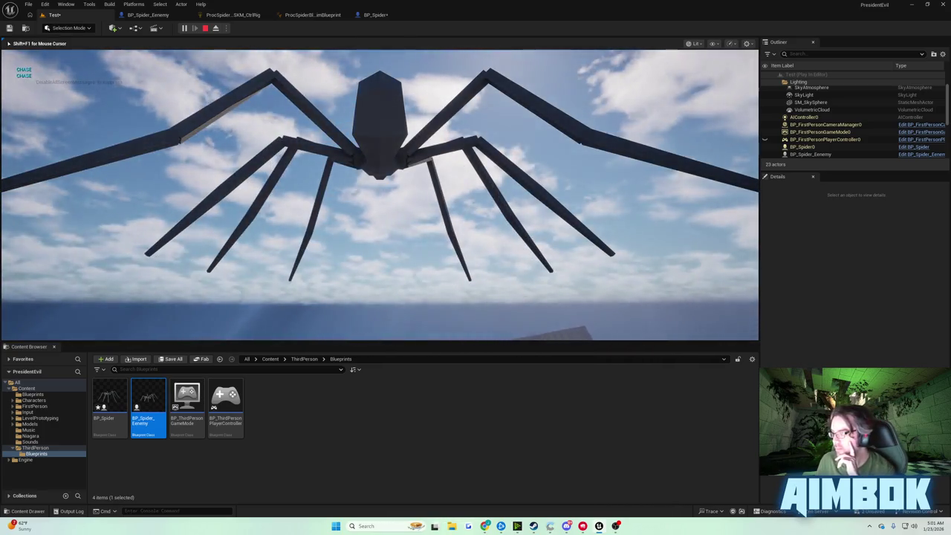
Step: Stop play, inspect the floor and wall with Floor selected, and nudge Event BeginPlay up
{"action": "key", "text": "Escape"}
{"action": "mouse_move", "coordinate": [408, 48]}
{"action": "left_mouse_down"}
{"action": "mouse_move", "coordinate": [393, 170]}
{"action": "mouse_move", "coordinate": [413, 34]}
{"action": "left_mouse_up"}
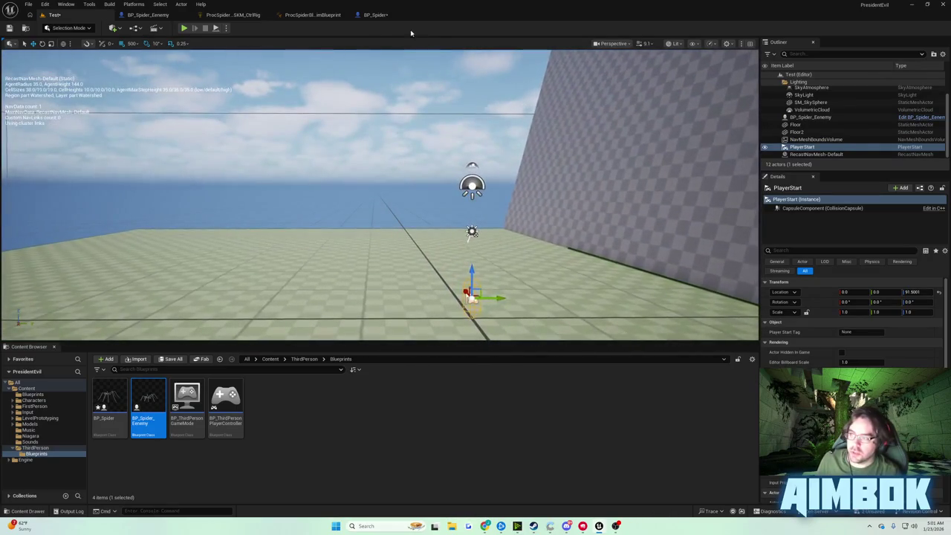
{"action": "left_click_drag", "start_coordinate": [401, 75], "coordinate": [405, 127]}
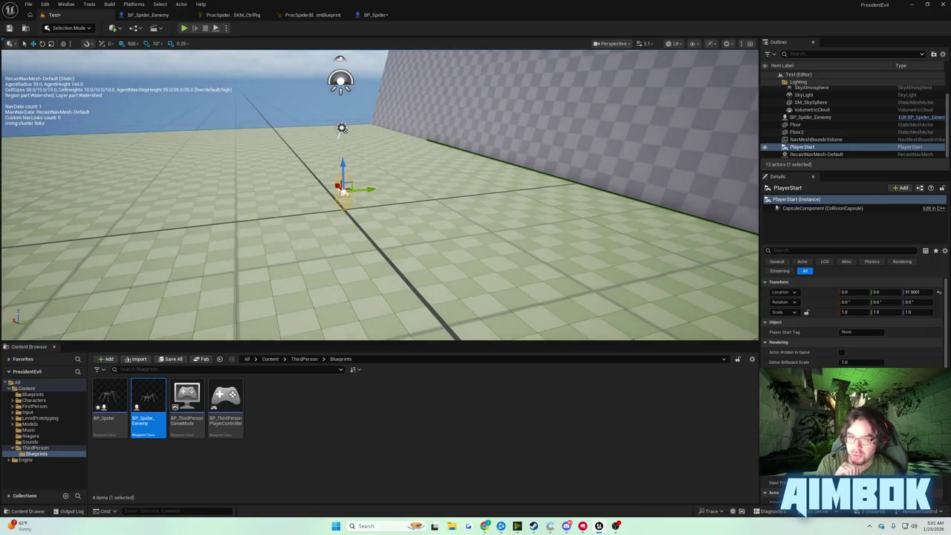
{"action": "left_click", "coordinate": [372, 238]}
{"action": "mouse_move", "coordinate": [381, 193]}
{"action": "left_mouse_down"}
{"action": "mouse_move", "coordinate": [424, 172]}
{"action": "mouse_move", "coordinate": [386, 174]}
{"action": "mouse_move", "coordinate": [416, 182]}
{"action": "mouse_move", "coordinate": [442, 154]}
{"action": "left_mouse_up"}
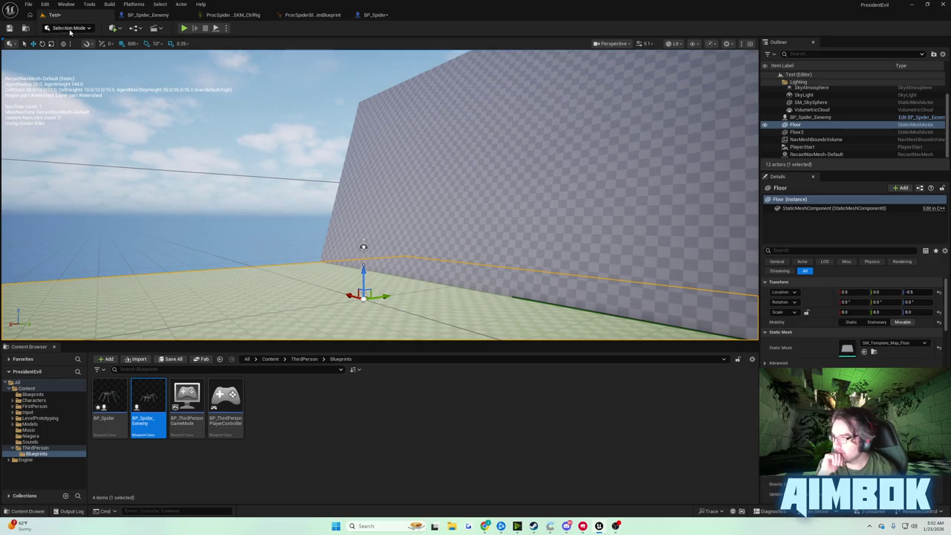
{"action": "left_click", "coordinate": [373, 15]}
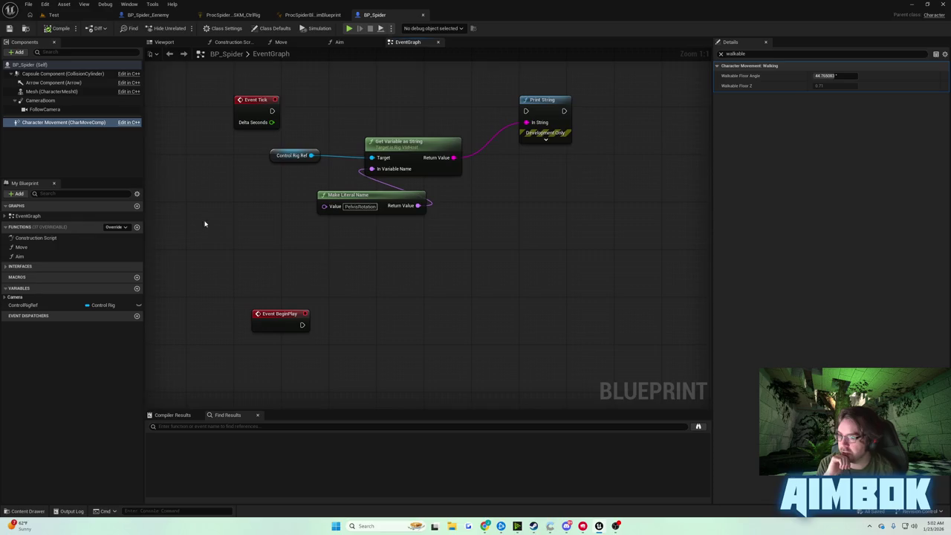
{"action": "left_click_drag", "start_coordinate": [285, 315], "coordinate": [284, 297]}
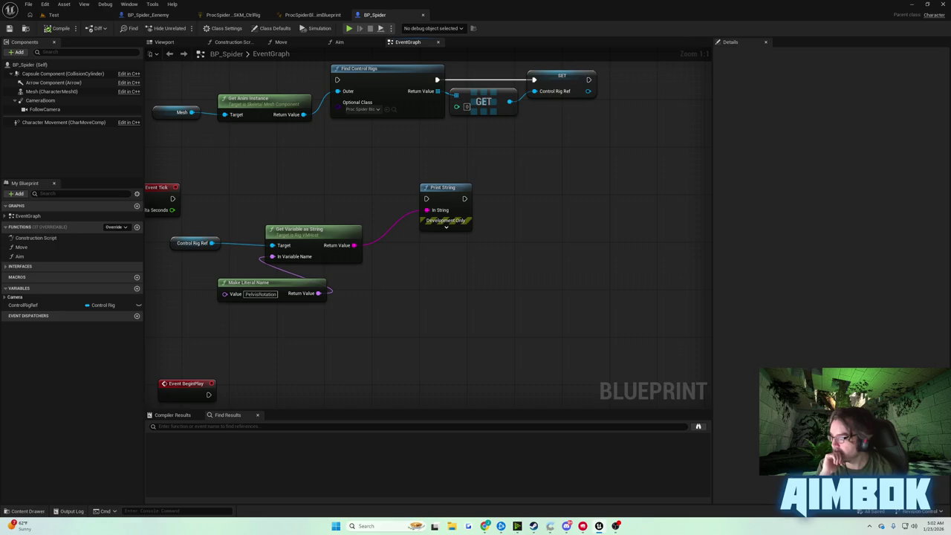
Step: Reframe the level camera on the wall, then bring up the spider's control rig graph
{"action": "left_click", "coordinate": [54, 15]}
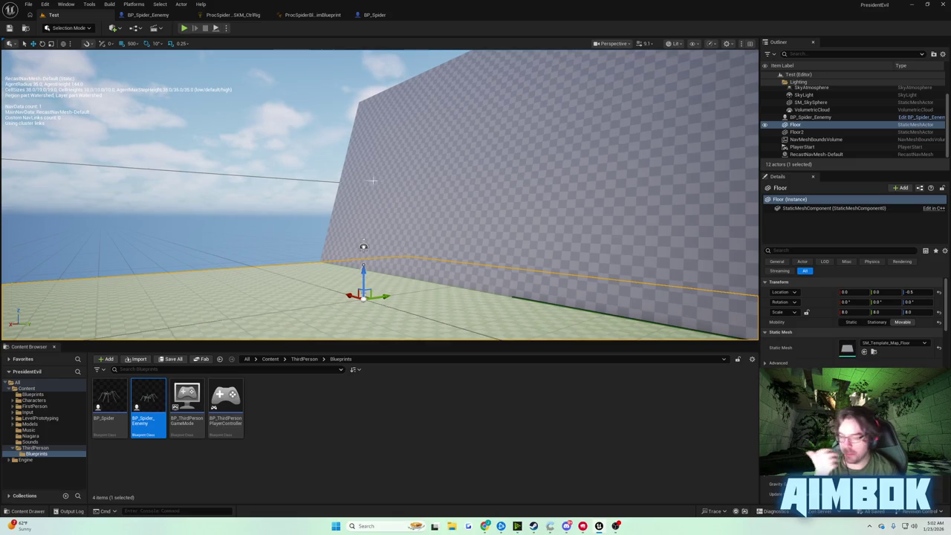
{"action": "mouse_move", "coordinate": [402, 185]}
{"action": "left_mouse_down"}
{"action": "mouse_move", "coordinate": [423, 214]}
{"action": "mouse_move", "coordinate": [410, 187]}
{"action": "left_mouse_up"}
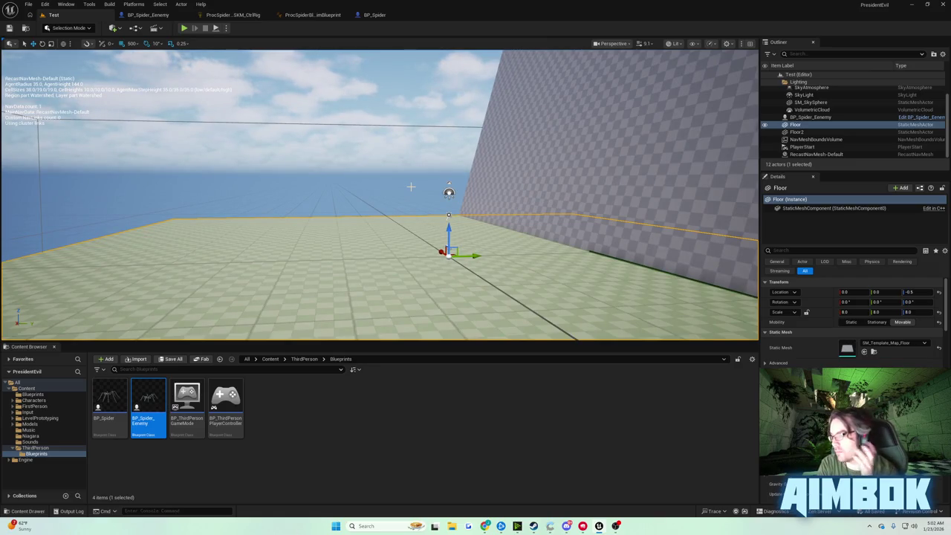
{"action": "left_click_drag", "start_coordinate": [410, 187], "coordinate": [410, 187]}
{"action": "left_click", "coordinate": [375, 15]}
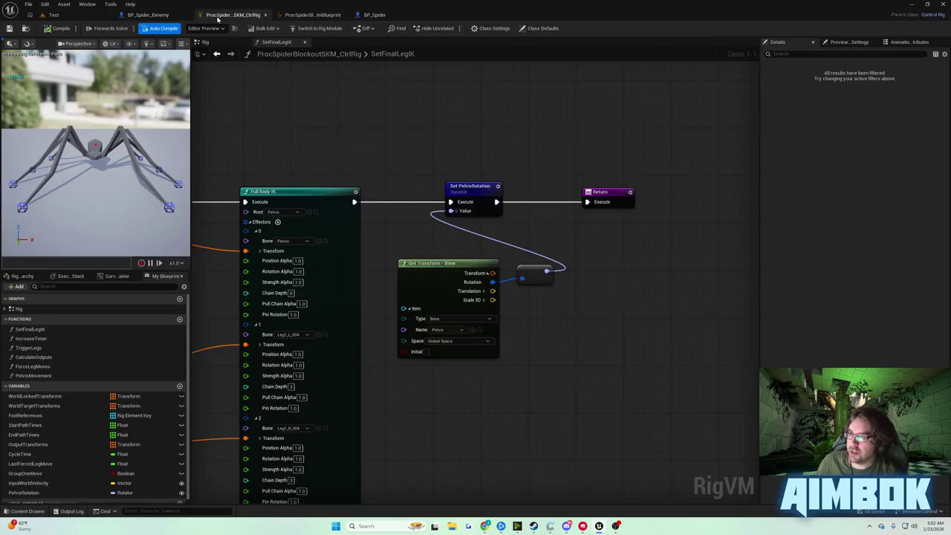
{"action": "left_click", "coordinate": [218, 17]}
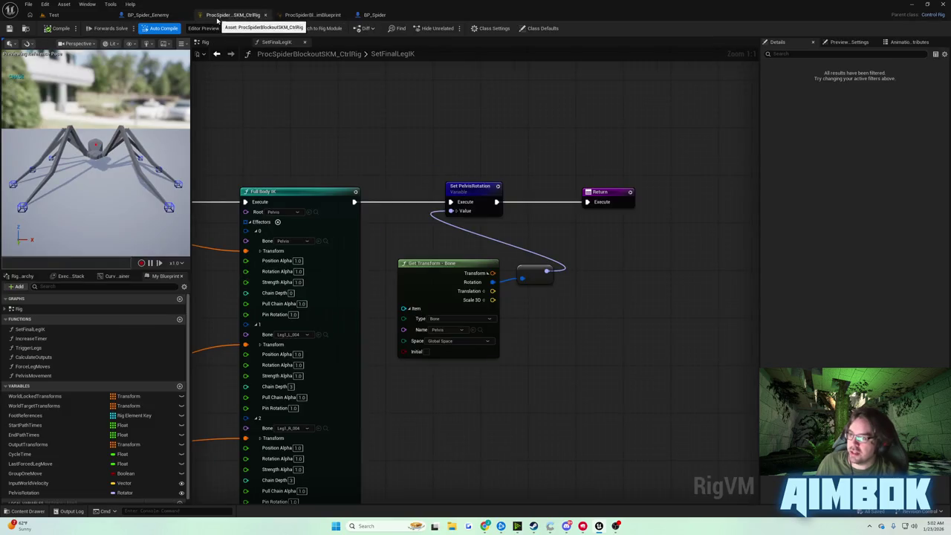
Step: Set BP_Spider_Eenemy's Default Land Movement Mode to Flying, then compile and save
{"action": "left_click", "coordinate": [147, 15]}
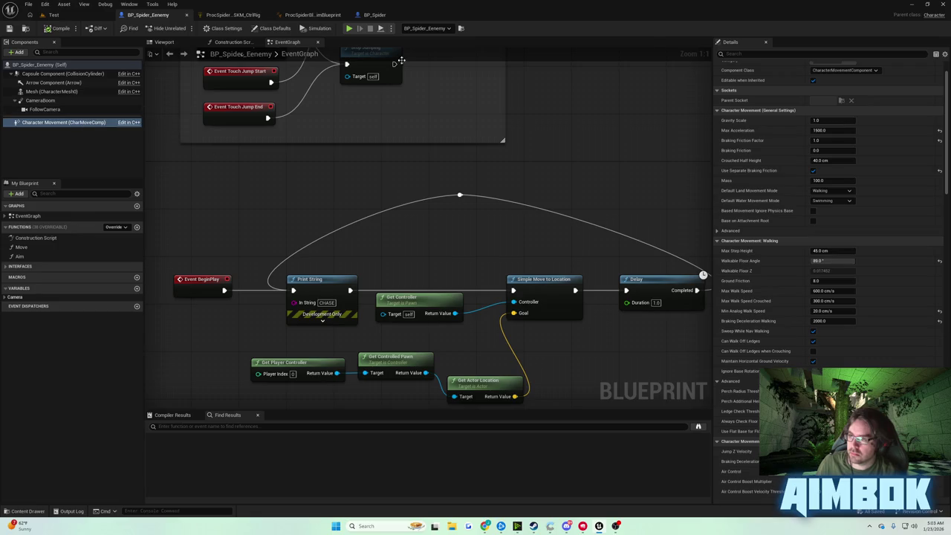
{"action": "left_click", "coordinate": [759, 53]}
{"action": "type", "text": "mode"}
{"action": "left_click", "coordinate": [832, 76]}
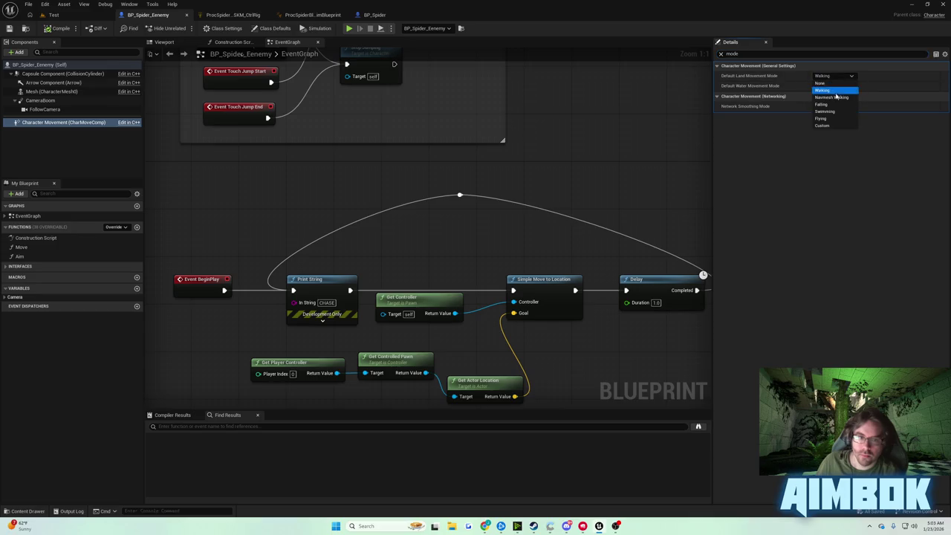
{"action": "left_click", "coordinate": [835, 119]}
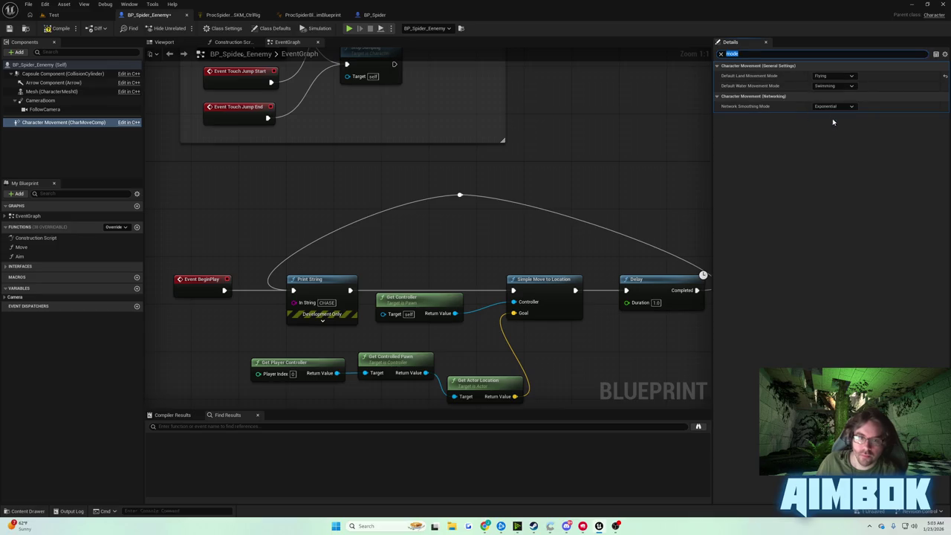
{"action": "left_click", "coordinate": [56, 29]}
{"action": "key", "text": "ctrl+s"}
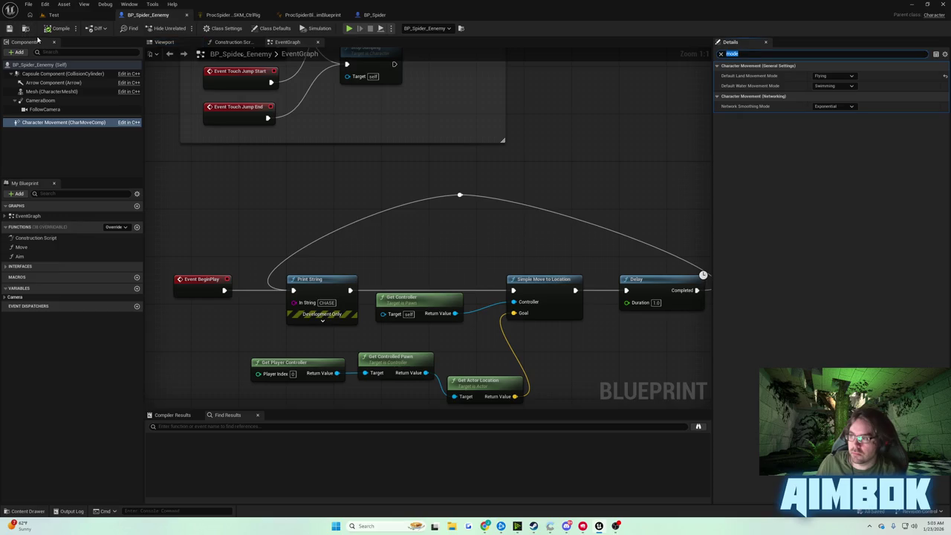
Step: Set the enemy Mesh component's Anim Class to None
{"action": "left_click", "coordinate": [60, 92]}
{"action": "type", "text": "blueprint"}
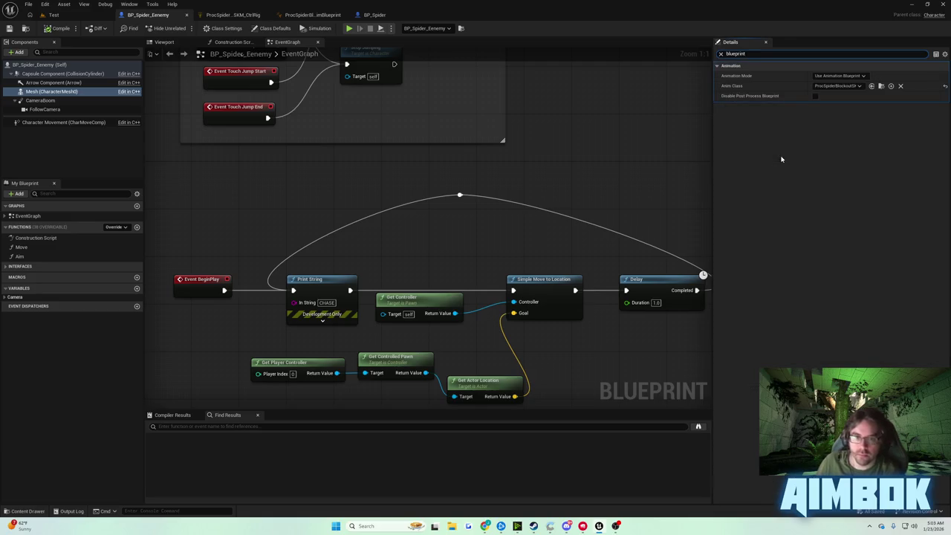
{"action": "left_click", "coordinate": [838, 85]}
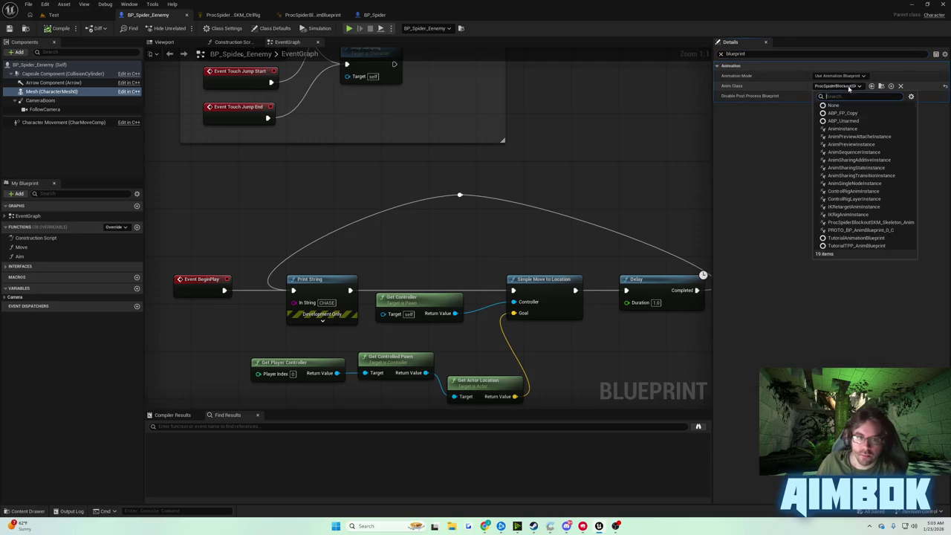
{"action": "left_click", "coordinate": [839, 107]}
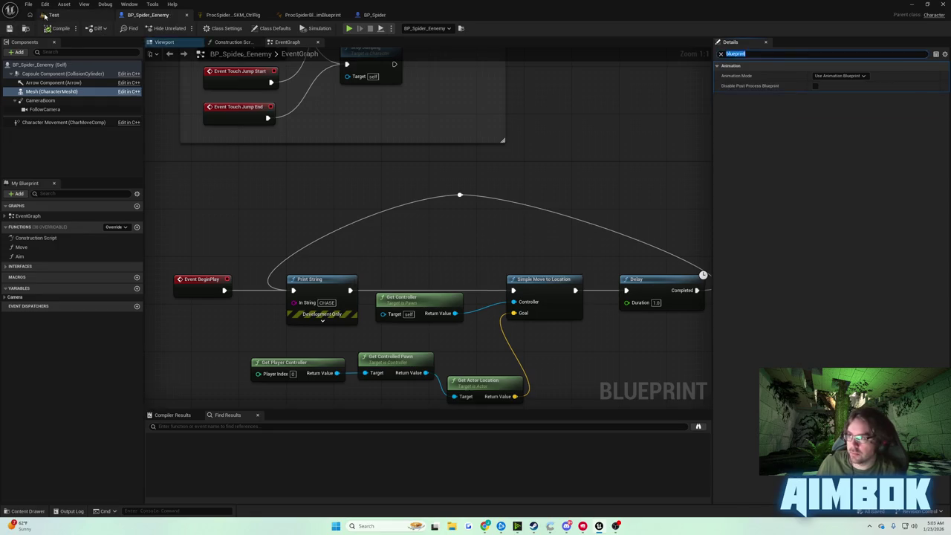
{"action": "left_click", "coordinate": [52, 15]}
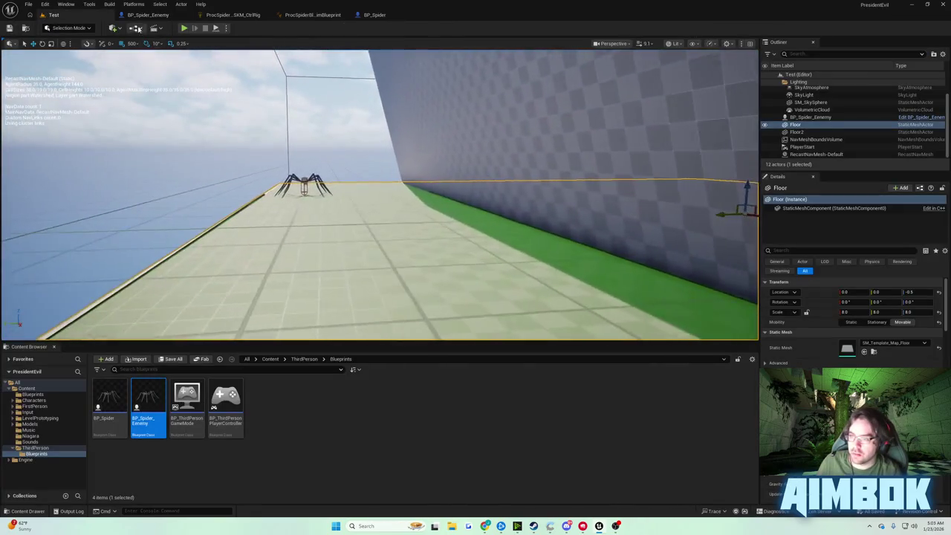
Step: Play-test the level, eject with F8 to view both spiders on the wall, then stop
{"action": "left_click", "coordinate": [184, 28]}
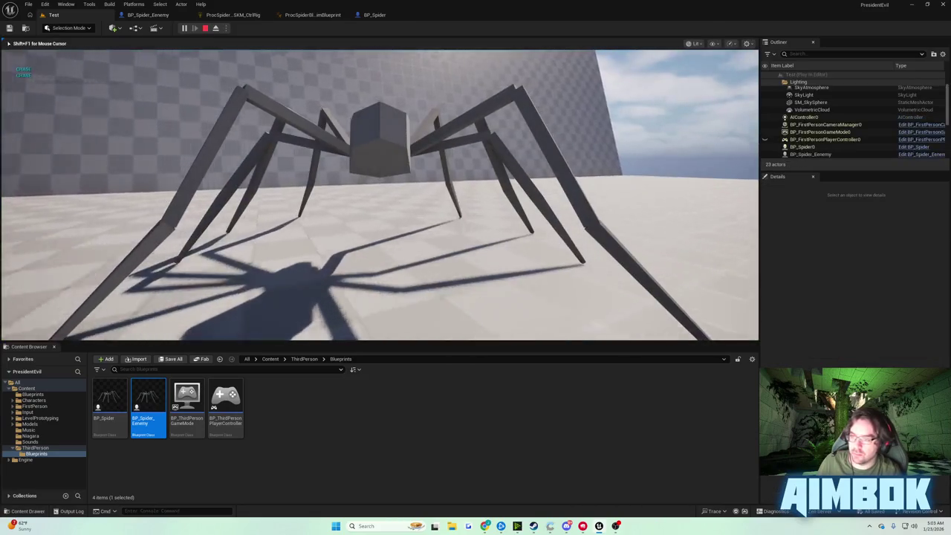
{"action": "key", "text": "F8"}
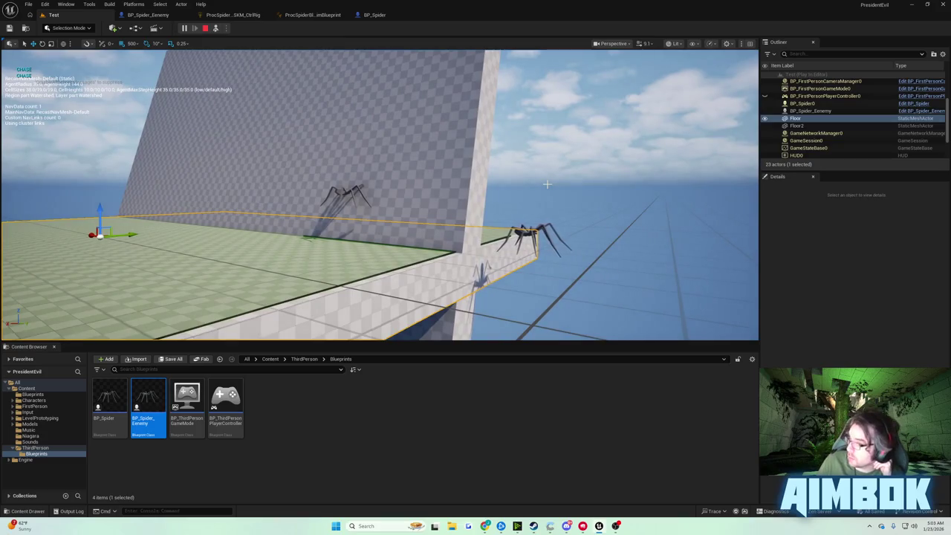
{"action": "key", "text": "Escape"}
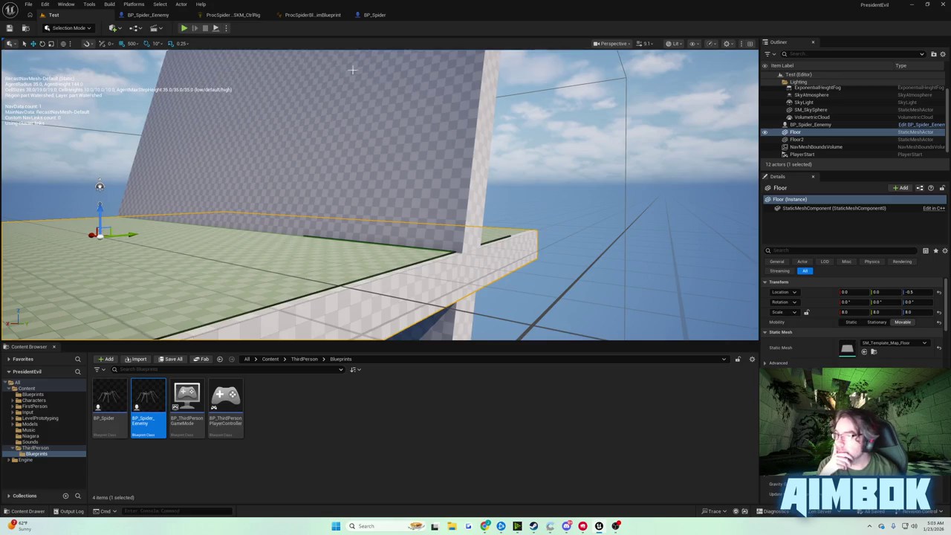
{"action": "left_click", "coordinate": [256, 15]}
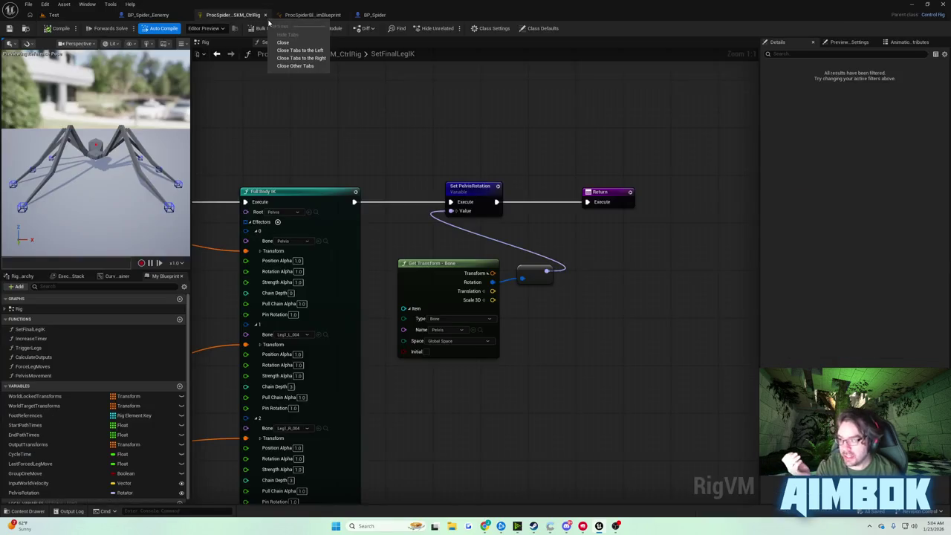
Step: Move Set PelvisRotation and Return further right in the control rig and save it
{"action": "left_click_drag", "start_coordinate": [495, 121], "coordinate": [658, 201]}
{"action": "left_click_drag", "start_coordinate": [495, 190], "coordinate": [606, 184]}
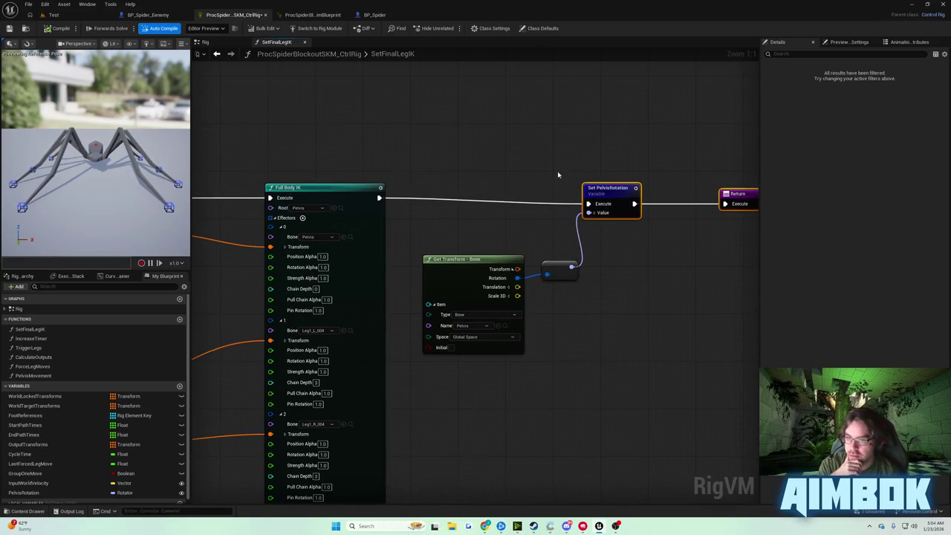
{"action": "left_click", "coordinate": [10, 28]}
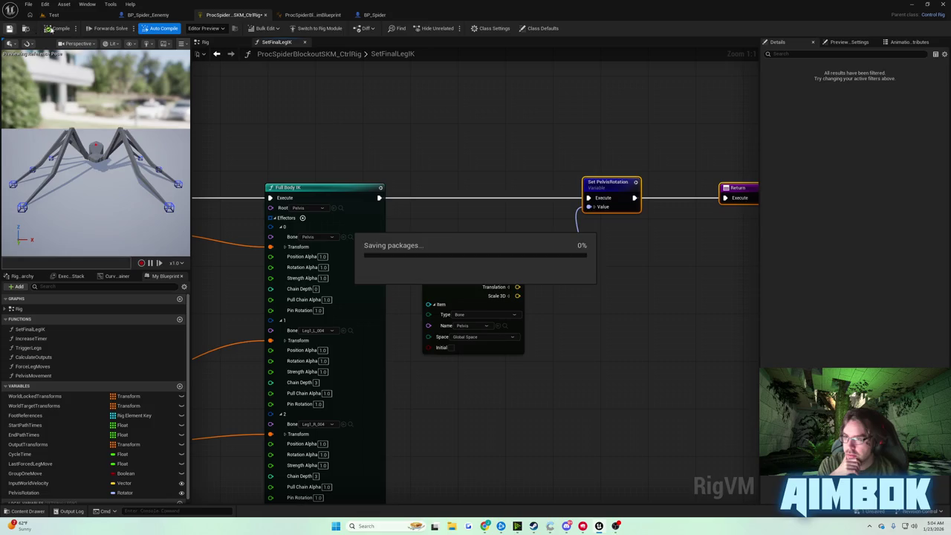
Step: Move BP_Spider's Print String node group left and down in the event graph
{"action": "left_click", "coordinate": [368, 15]}
{"action": "left_click_drag", "start_coordinate": [316, 89], "coordinate": [442, 106]}
{"action": "mouse_move", "coordinate": [361, 163]}
{"action": "left_mouse_down"}
{"action": "mouse_move", "coordinate": [372, 129]}
{"action": "mouse_move", "coordinate": [365, 99]}
{"action": "left_mouse_up"}
{"action": "left_click_drag", "start_coordinate": [354, 155], "coordinate": [565, 248]}
{"action": "mouse_move", "coordinate": [576, 152]}
{"action": "left_mouse_down"}
{"action": "mouse_move", "coordinate": [319, 224]}
{"action": "mouse_move", "coordinate": [236, 213]}
{"action": "left_mouse_up"}
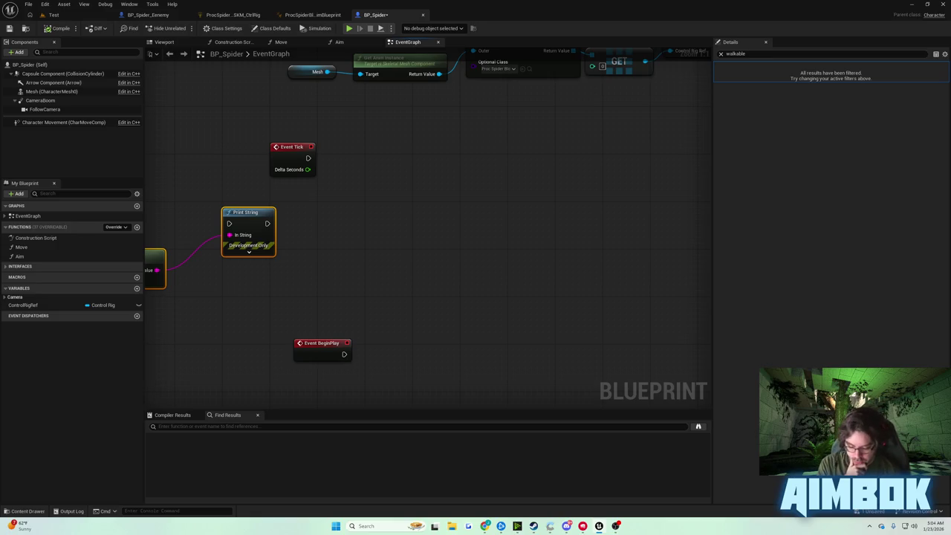
Step: Pan the event graph, test a wire from Print String's exec pin, and save BP_Spider
{"action": "scroll", "coordinate": [430, 229], "scroll_direction": "down", "scroll_amount": 1}
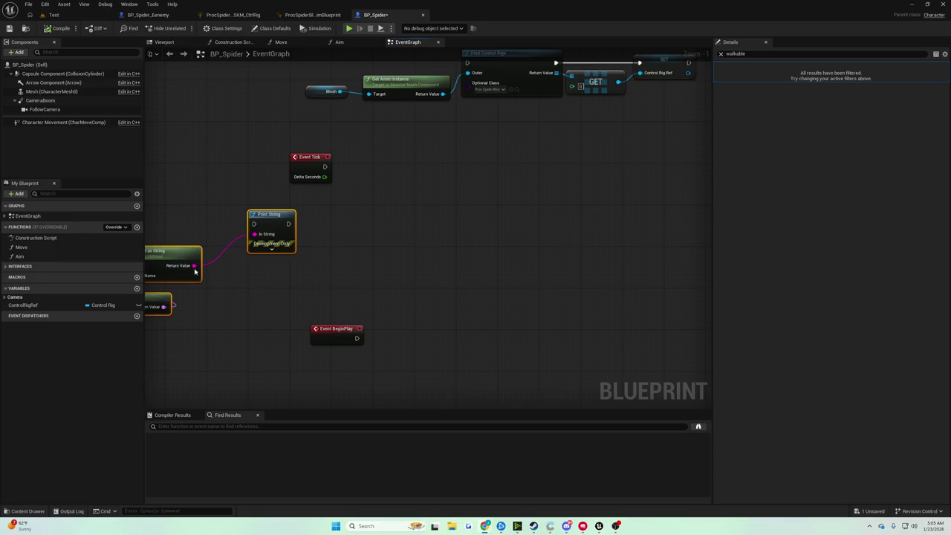
{"action": "left_click_drag", "start_coordinate": [205, 217], "coordinate": [355, 202]}
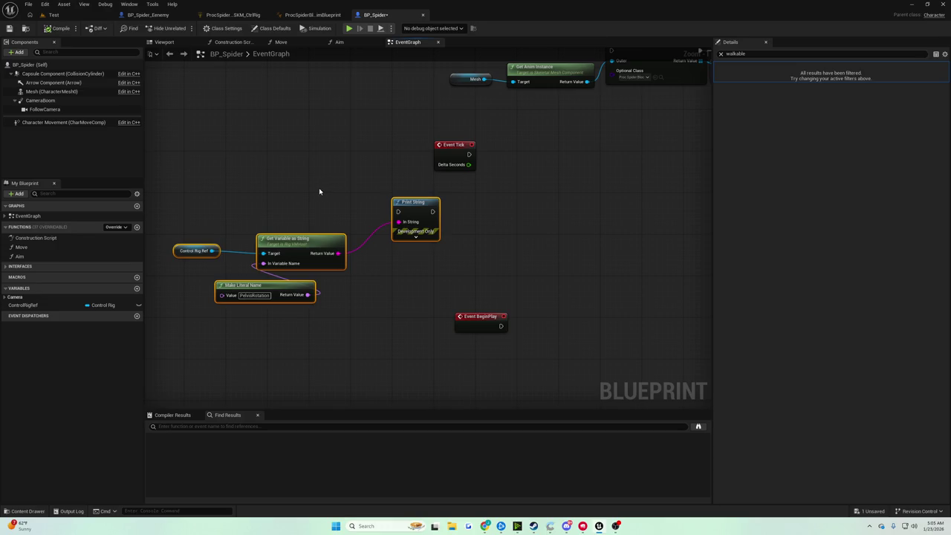
{"action": "left_click_drag", "start_coordinate": [315, 192], "coordinate": [291, 186]}
{"action": "mouse_move", "coordinate": [375, 208]}
{"action": "left_mouse_down"}
{"action": "mouse_move", "coordinate": [352, 242]}
{"action": "mouse_move", "coordinate": [350, 202]}
{"action": "mouse_move", "coordinate": [361, 227]}
{"action": "left_mouse_up"}
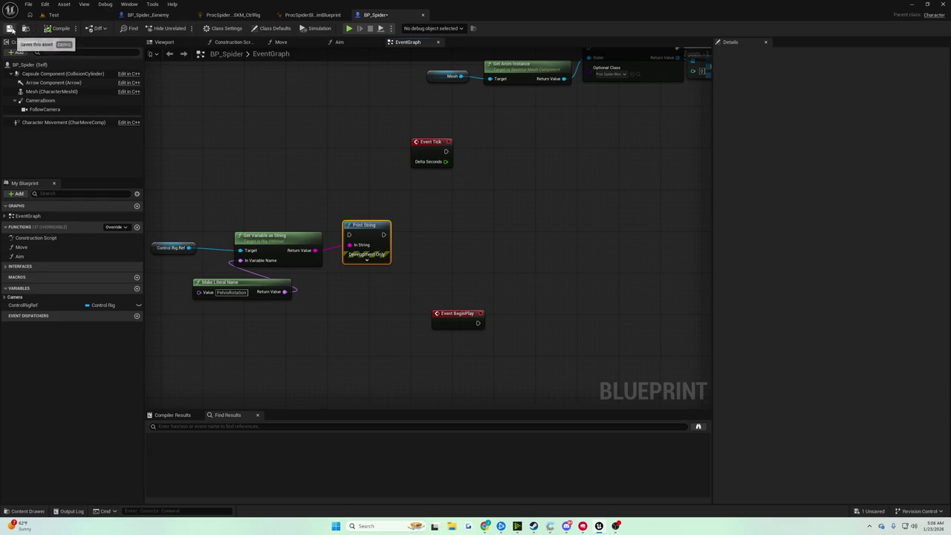
{"action": "left_click", "coordinate": [10, 28]}
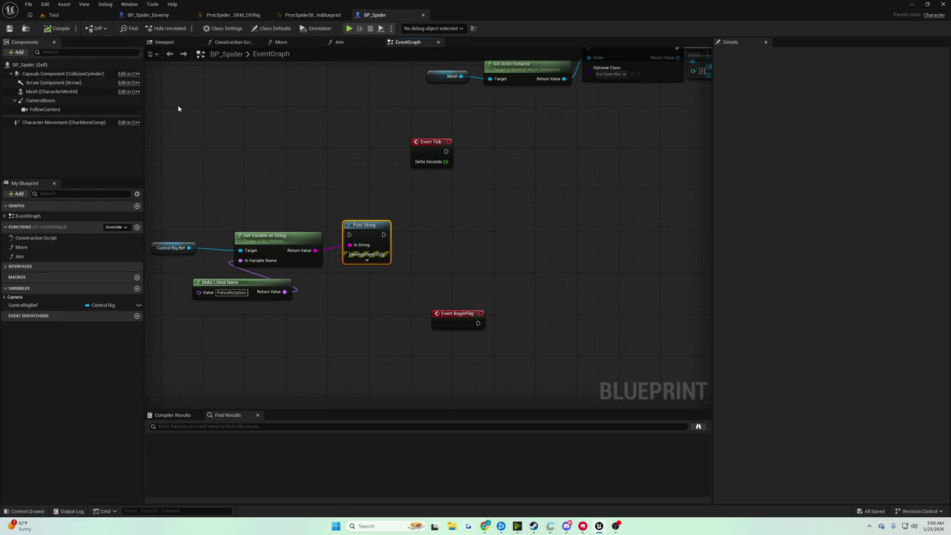
{"action": "left_click", "coordinate": [53, 15]}
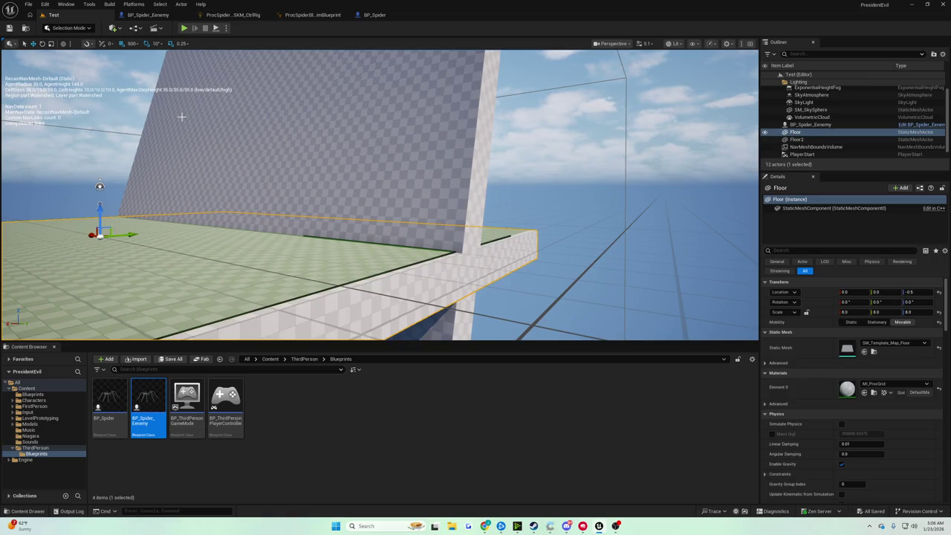
Step: Inspect the wall in the viewport, then view BP_Spider_Eenemy's chase-loop graph with nothing selected
{"action": "mouse_move", "coordinate": [355, 214]}
{"action": "left_mouse_down"}
{"action": "mouse_move", "coordinate": [351, 245]}
{"action": "mouse_move", "coordinate": [349, 222]}
{"action": "mouse_move", "coordinate": [371, 223]}
{"action": "mouse_move", "coordinate": [319, 215]}
{"action": "mouse_move", "coordinate": [357, 222]}
{"action": "mouse_move", "coordinate": [335, 230]}
{"action": "mouse_move", "coordinate": [364, 223]}
{"action": "mouse_move", "coordinate": [327, 227]}
{"action": "mouse_move", "coordinate": [367, 231]}
{"action": "mouse_move", "coordinate": [94, 164]}
{"action": "left_mouse_up"}
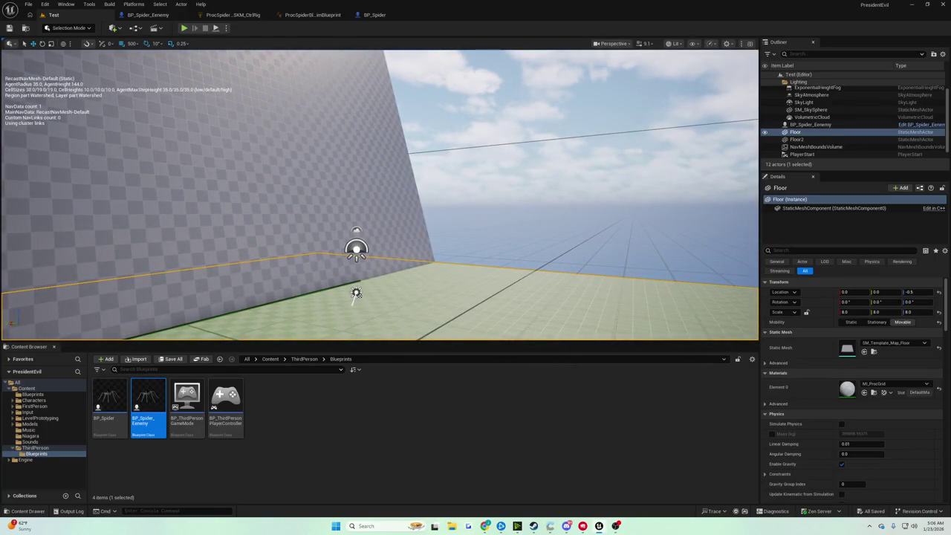
{"action": "left_click", "coordinate": [375, 15]}
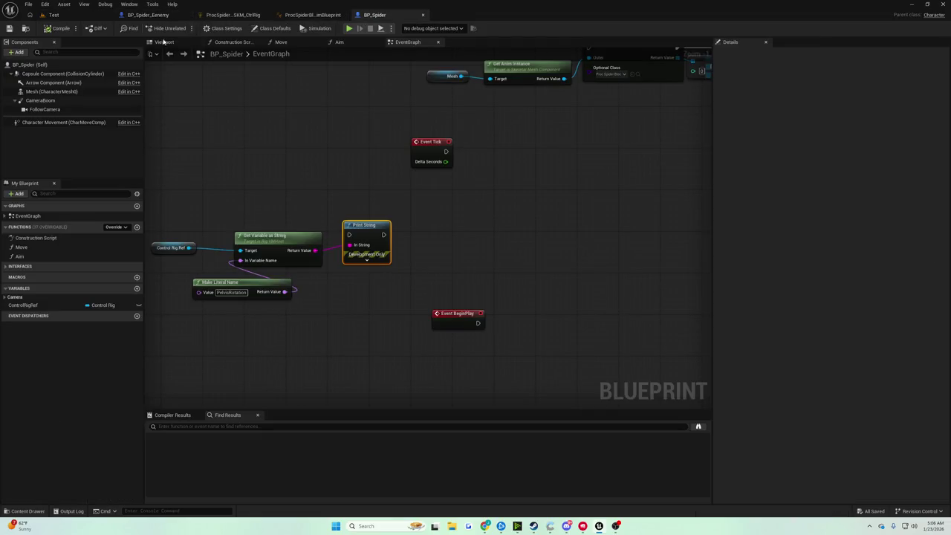
{"action": "left_click", "coordinate": [154, 15]}
{"action": "mouse_move", "coordinate": [229, 83]}
{"action": "left_mouse_down"}
{"action": "mouse_move", "coordinate": [204, 21]}
{"action": "mouse_move", "coordinate": [156, 0]}
{"action": "mouse_move", "coordinate": [245, 103]}
{"action": "mouse_move", "coordinate": [337, 112]}
{"action": "mouse_move", "coordinate": [381, 144]}
{"action": "mouse_move", "coordinate": [630, 250]}
{"action": "left_mouse_up"}
{"action": "left_click", "coordinate": [483, 174]}
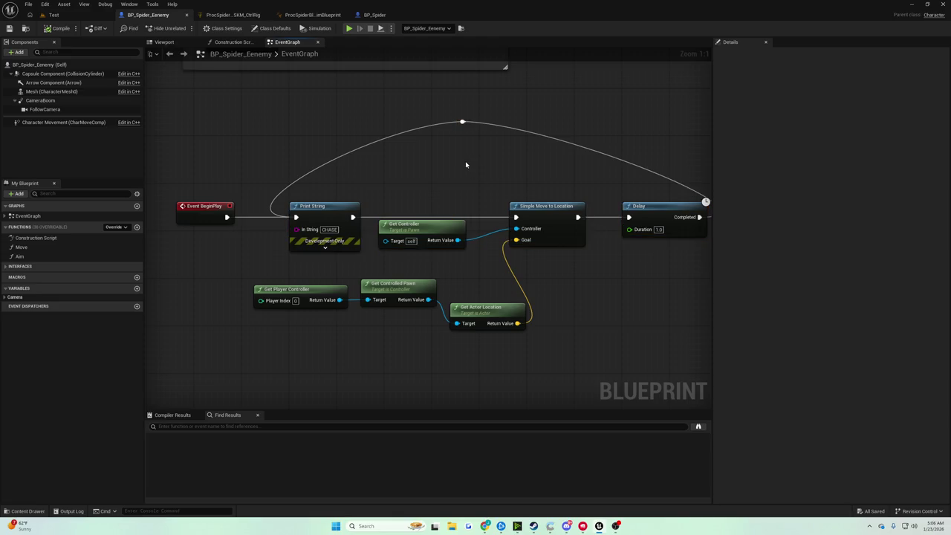
Step: Flatten the top wire with a repositioned reroute point and save BP_Spider
{"action": "left_click_drag", "start_coordinate": [437, 159], "coordinate": [517, 195]}
{"action": "left_click", "coordinate": [524, 157]}
{"action": "left_click_drag", "start_coordinate": [525, 158], "coordinate": [412, 157]}
{"action": "mouse_move", "coordinate": [647, 206]}
{"action": "left_mouse_down"}
{"action": "mouse_move", "coordinate": [484, 195]}
{"action": "mouse_move", "coordinate": [527, 146]}
{"action": "left_mouse_up"}
{"action": "left_click", "coordinate": [484, 195]}
{"action": "double_click", "coordinate": [489, 196]}
{"action": "key", "text": "ctrl+s"}
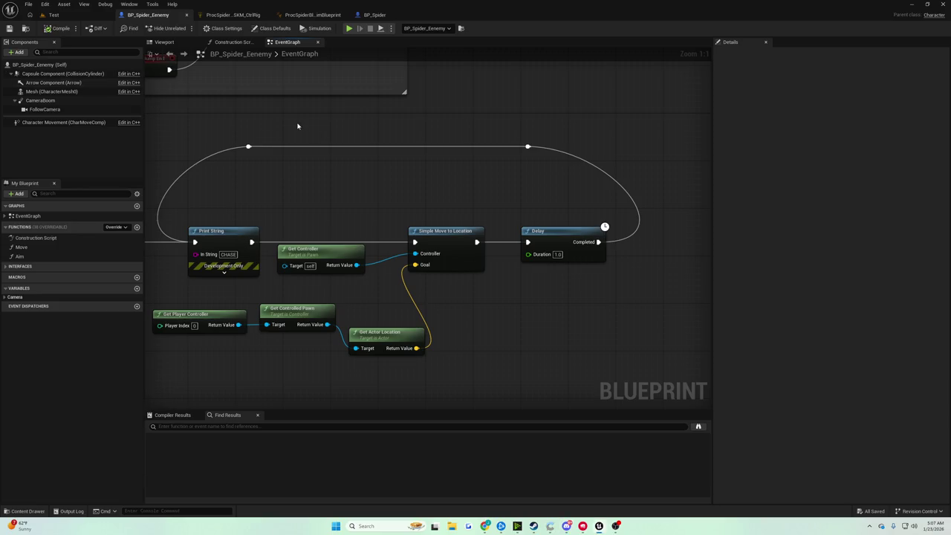
{"action": "left_click_drag", "start_coordinate": [317, 123], "coordinate": [387, 141]}
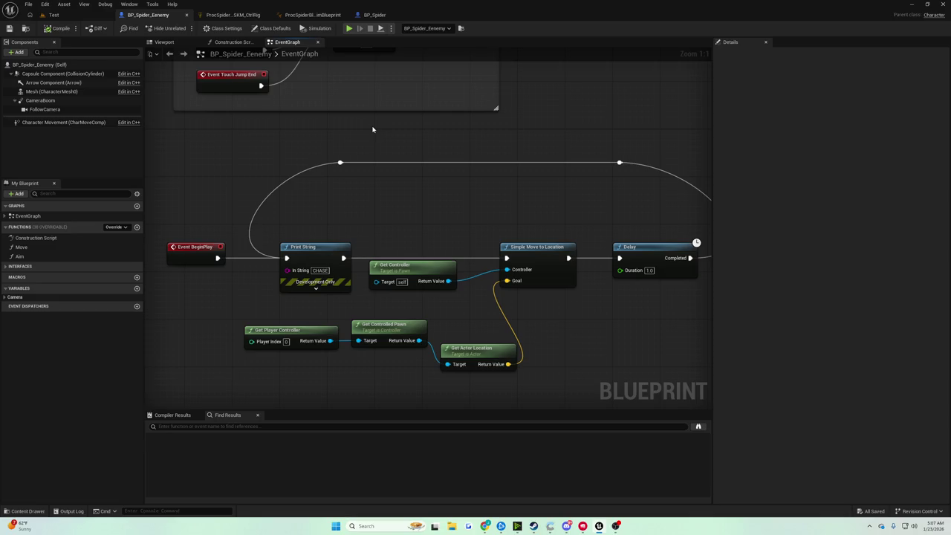
Step: In the Test level viewport, frame the Floor and orbit to see the wall
{"action": "left_click", "coordinate": [54, 15]}
{"action": "mouse_move", "coordinate": [371, 223]}
{"action": "left_mouse_down"}
{"action": "mouse_move", "coordinate": [386, 267]}
{"action": "mouse_move", "coordinate": [492, 245]}
{"action": "mouse_move", "coordinate": [513, 216]}
{"action": "left_mouse_up"}
{"action": "key", "text": "f"}
{"action": "left_click_drag", "start_coordinate": [547, 185], "coordinate": [427, 219]}
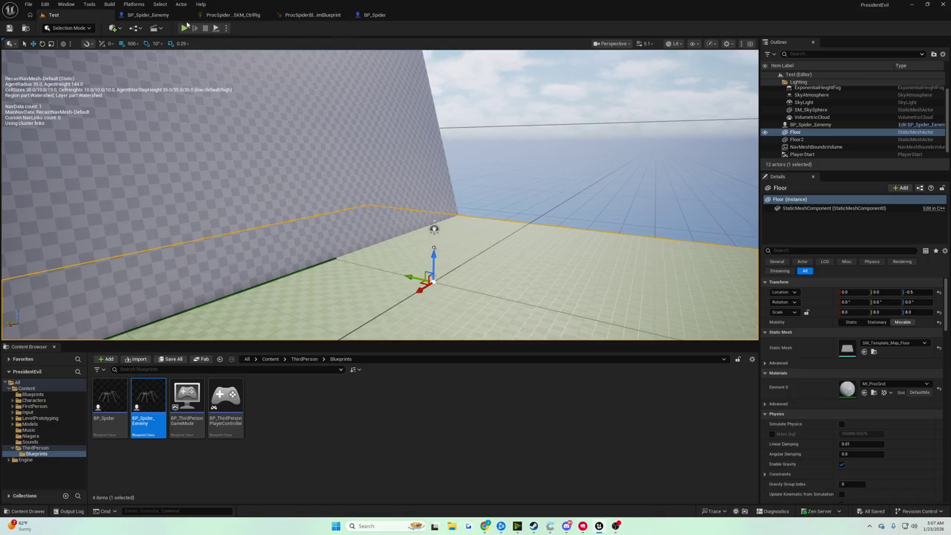
Step: Back in BP_Spider's graph, drag Event Tick into open space beside the Find Control Rig chain
{"action": "left_click", "coordinate": [374, 16]}
{"action": "mouse_move", "coordinate": [341, 144]}
{"action": "left_mouse_down"}
{"action": "mouse_move", "coordinate": [409, 121]}
{"action": "mouse_move", "coordinate": [312, 227]}
{"action": "left_mouse_up"}
{"action": "scroll", "coordinate": [312, 227], "scroll_direction": "down", "scroll_amount": 3}
{"action": "scroll", "coordinate": [269, 231], "scroll_direction": "down", "scroll_amount": 4}
{"action": "scroll", "coordinate": [361, 257], "scroll_direction": "up", "scroll_amount": 3}
{"action": "left_click_drag", "start_coordinate": [361, 257], "coordinate": [435, 207]}
{"action": "scroll", "coordinate": [434, 207], "scroll_direction": "down", "scroll_amount": 1}
{"action": "scroll", "coordinate": [435, 207], "scroll_direction": "up", "scroll_amount": 5}
{"action": "mouse_move", "coordinate": [373, 213]}
{"action": "left_mouse_down"}
{"action": "mouse_move", "coordinate": [412, 235]}
{"action": "mouse_move", "coordinate": [466, 225]}
{"action": "mouse_move", "coordinate": [367, 282]}
{"action": "mouse_move", "coordinate": [261, 373]}
{"action": "mouse_move", "coordinate": [322, 269]}
{"action": "left_mouse_up"}
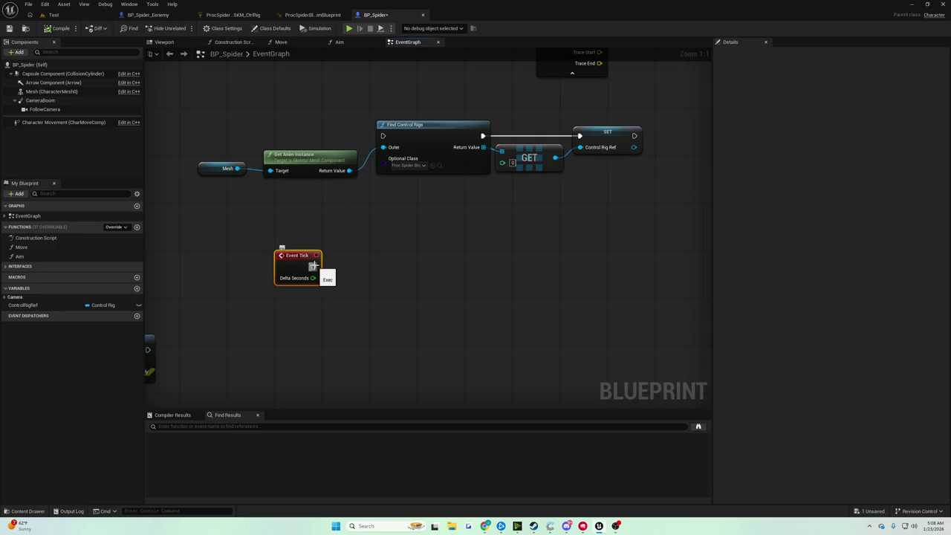
Step: Delete the old rotation nodes and the Print String node
{"action": "mouse_move", "coordinate": [313, 265]}
{"action": "left_mouse_down"}
{"action": "mouse_move", "coordinate": [394, 276]}
{"action": "mouse_move", "coordinate": [343, 268]}
{"action": "left_mouse_up"}
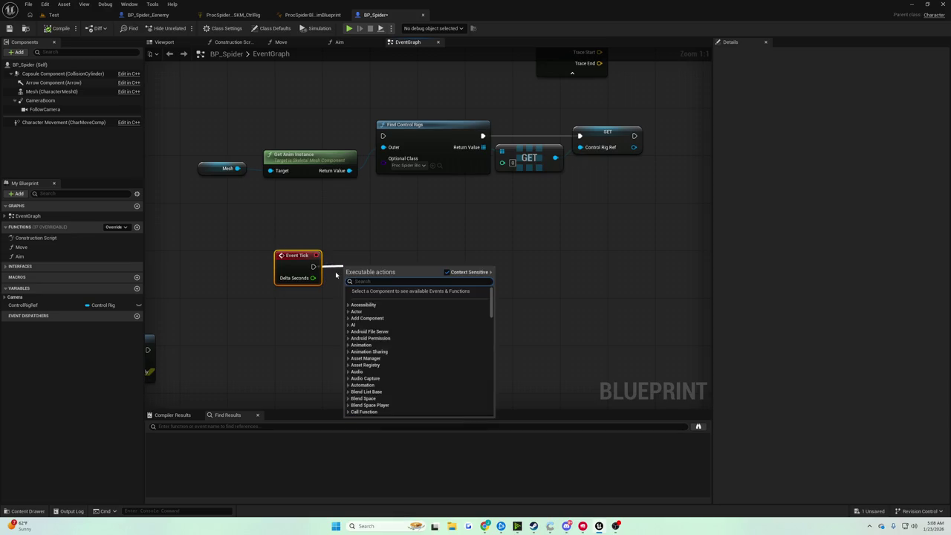
{"action": "left_click", "coordinate": [377, 231]}
{"action": "mouse_move", "coordinate": [377, 231]}
{"action": "left_mouse_down"}
{"action": "mouse_move", "coordinate": [349, 374]}
{"action": "mouse_move", "coordinate": [453, 374]}
{"action": "mouse_move", "coordinate": [517, 408]}
{"action": "mouse_move", "coordinate": [270, 192]}
{"action": "mouse_move", "coordinate": [435, 276]}
{"action": "left_mouse_up"}
{"action": "scroll", "coordinate": [349, 374], "scroll_direction": "down", "scroll_amount": 2}
{"action": "left_click_drag", "start_coordinate": [531, 178], "coordinate": [442, 236]}
{"action": "left_click_drag", "start_coordinate": [356, 187], "coordinate": [204, 181]}
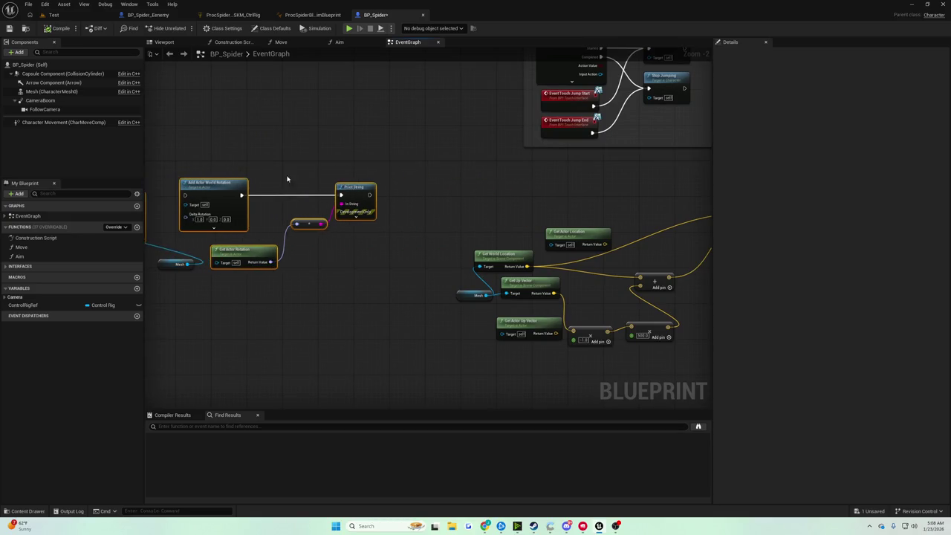
{"action": "left_click_drag", "start_coordinate": [288, 179], "coordinate": [484, 209]}
{"action": "key", "text": "Delete"}
Step: Place Event Tick beside the Line Trace and wire it to the trace's execution input
{"action": "scroll", "coordinate": [557, 332], "scroll_direction": "up", "scroll_amount": 3}
{"action": "left_click_drag", "start_coordinate": [556, 332], "coordinate": [334, 216]}
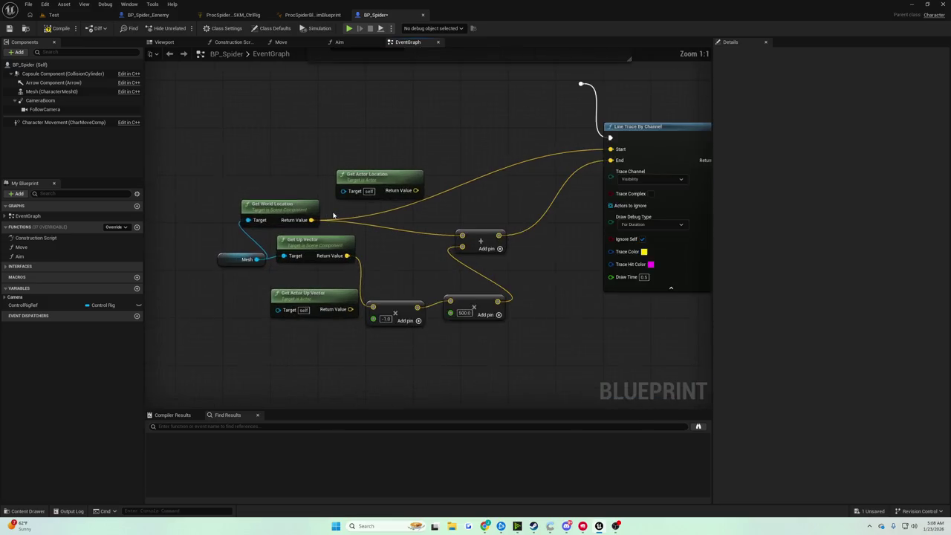
{"action": "scroll", "coordinate": [334, 215], "scroll_direction": "down", "scroll_amount": 3}
{"action": "left_click_drag", "start_coordinate": [410, 299], "coordinate": [410, 217]}
{"action": "scroll", "coordinate": [401, 74], "scroll_direction": "up", "scroll_amount": 3}
{"action": "mouse_move", "coordinate": [469, 346]}
{"action": "left_mouse_down"}
{"action": "mouse_move", "coordinate": [401, 74]}
{"action": "mouse_move", "coordinate": [408, 316]}
{"action": "mouse_move", "coordinate": [418, 326]}
{"action": "mouse_move", "coordinate": [547, 285]}
{"action": "left_mouse_up"}
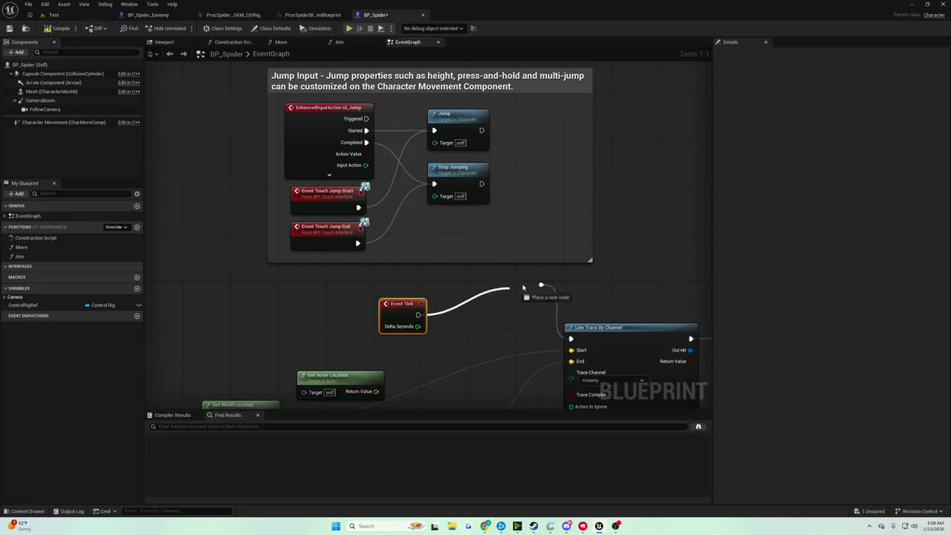
{"action": "mouse_move", "coordinate": [341, 328]}
{"action": "left_mouse_down"}
{"action": "mouse_move", "coordinate": [353, 228]}
{"action": "mouse_move", "coordinate": [374, 174]}
{"action": "left_mouse_up"}
Step: Rearrange Get Actor Location and Get World Location near Event Tick and the trace
{"action": "mouse_move", "coordinate": [375, 233]}
{"action": "left_mouse_down"}
{"action": "mouse_move", "coordinate": [390, 209]}
{"action": "mouse_move", "coordinate": [260, 172]}
{"action": "left_mouse_up"}
{"action": "mouse_move", "coordinate": [214, 223]}
{"action": "left_mouse_down"}
{"action": "mouse_move", "coordinate": [252, 311]}
{"action": "mouse_move", "coordinate": [265, 318]}
{"action": "mouse_move", "coordinate": [286, 308]}
{"action": "mouse_move", "coordinate": [272, 303]}
{"action": "mouse_move", "coordinate": [276, 285]}
{"action": "mouse_move", "coordinate": [263, 312]}
{"action": "mouse_move", "coordinate": [293, 260]}
{"action": "mouse_move", "coordinate": [304, 214]}
{"action": "left_mouse_up"}
{"action": "left_click_drag", "start_coordinate": [278, 258], "coordinate": [289, 228]}
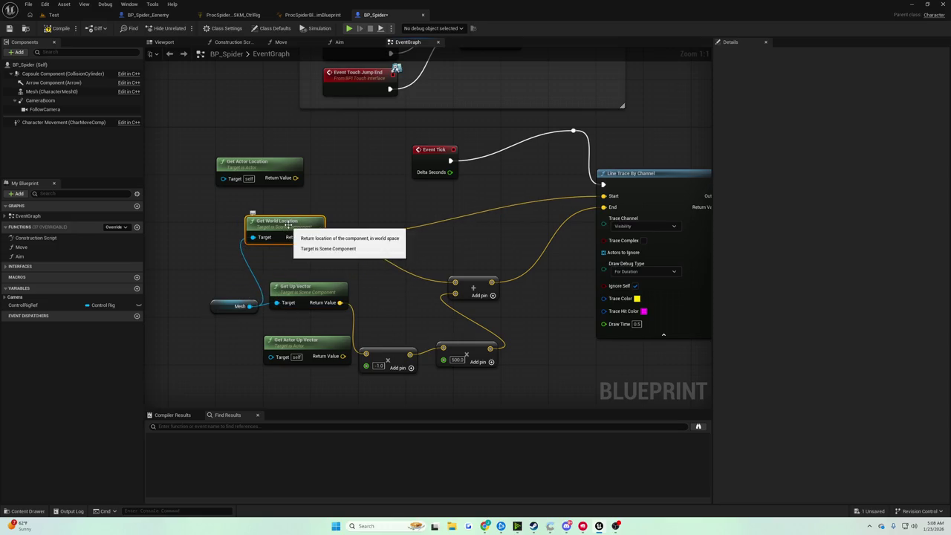
{"action": "left_click_drag", "start_coordinate": [419, 335], "coordinate": [411, 321]}
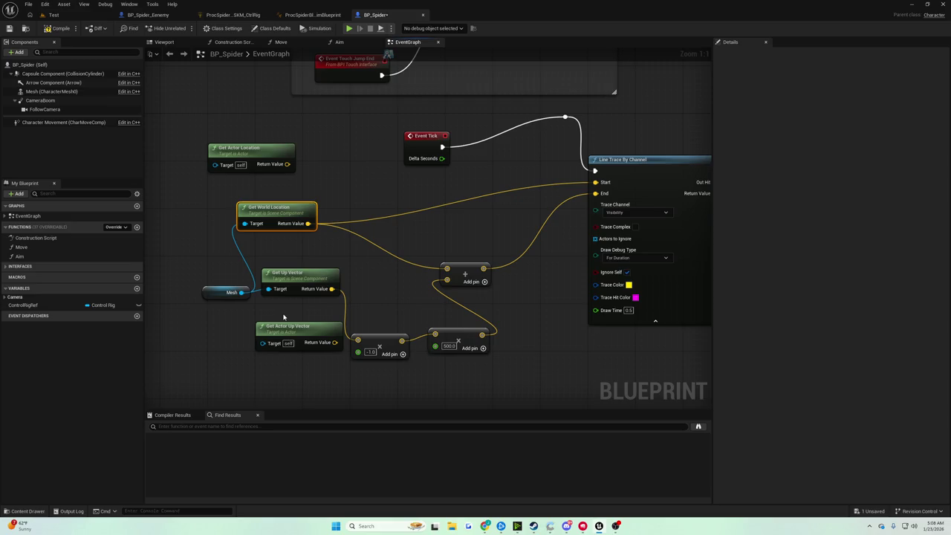
{"action": "mouse_move", "coordinate": [356, 289]}
{"action": "left_mouse_down"}
{"action": "mouse_move", "coordinate": [382, 270]}
{"action": "mouse_move", "coordinate": [126, 288]}
{"action": "left_mouse_up"}
{"action": "mouse_move", "coordinate": [208, 292]}
{"action": "left_mouse_down"}
{"action": "mouse_move", "coordinate": [263, 229]}
{"action": "mouse_move", "coordinate": [237, 245]}
{"action": "left_mouse_up"}
{"action": "left_click_drag", "start_coordinate": [329, 250], "coordinate": [389, 318]}
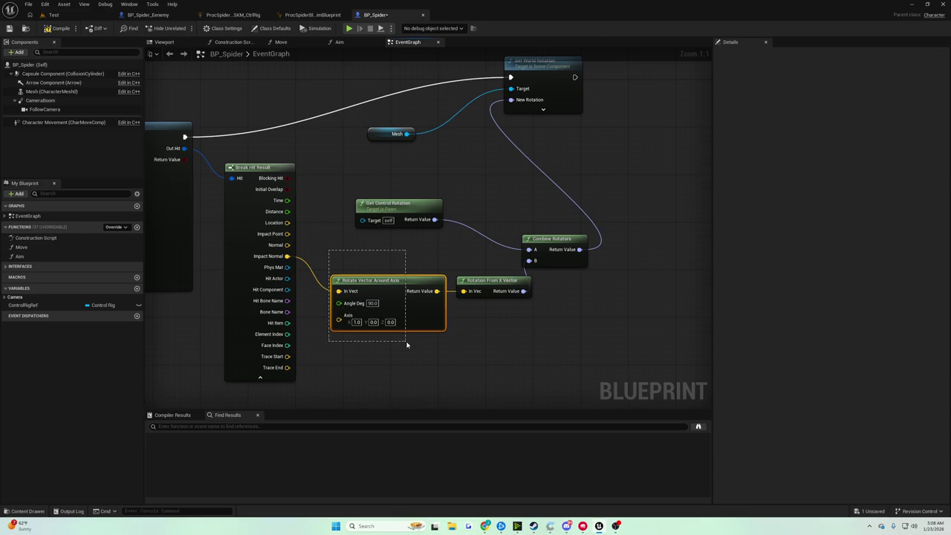
{"action": "mouse_move", "coordinate": [406, 344]}
{"action": "left_mouse_down"}
{"action": "mouse_move", "coordinate": [531, 241]}
{"action": "mouse_move", "coordinate": [475, 297]}
{"action": "mouse_move", "coordinate": [434, 208]}
{"action": "mouse_move", "coordinate": [483, 220]}
{"action": "mouse_move", "coordinate": [522, 169]}
{"action": "left_mouse_up"}
Step: Replace Combine Rotators with a Lerp (Rotator) fed by Rotation From X Vector into Set World Rotation
{"action": "type", "text": "lerp"}
{"action": "key", "text": "Return"}
{"action": "left_click_drag", "start_coordinate": [546, 237], "coordinate": [602, 245]}
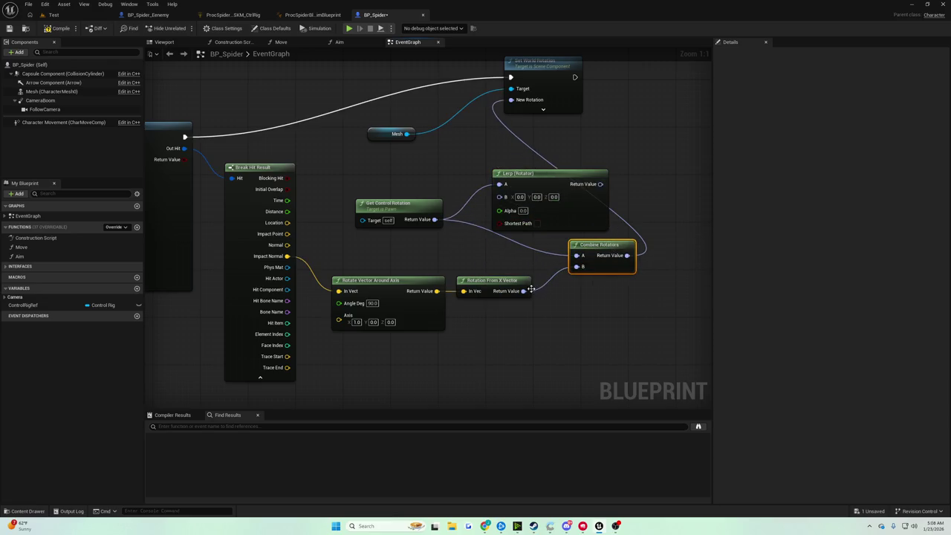
{"action": "mouse_move", "coordinate": [524, 290]}
{"action": "left_mouse_down"}
{"action": "mouse_move", "coordinate": [494, 223]}
{"action": "mouse_move", "coordinate": [499, 196]}
{"action": "left_mouse_up"}
{"action": "type", "text": "1"}
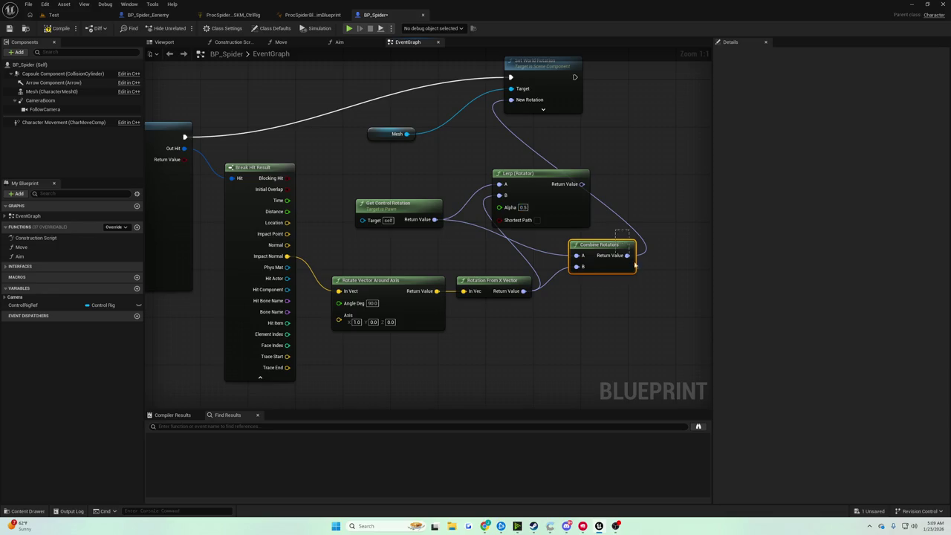
{"action": "key", "text": "Delete"}
{"action": "left_click_drag", "start_coordinate": [581, 184], "coordinate": [510, 99]}
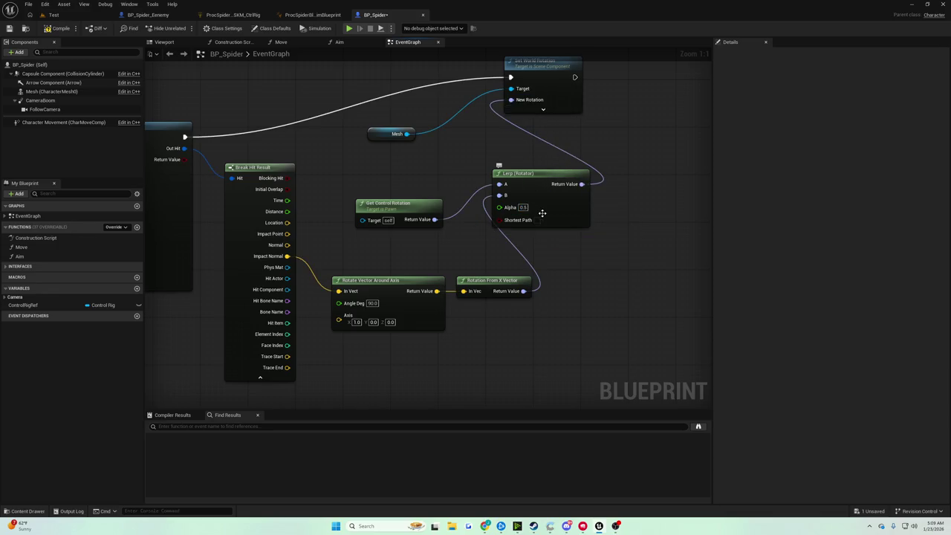
Step: Save BP_Spider and start a test play in the Test level
{"action": "left_click", "coordinate": [57, 29]}
{"action": "left_click", "coordinate": [9, 29]}
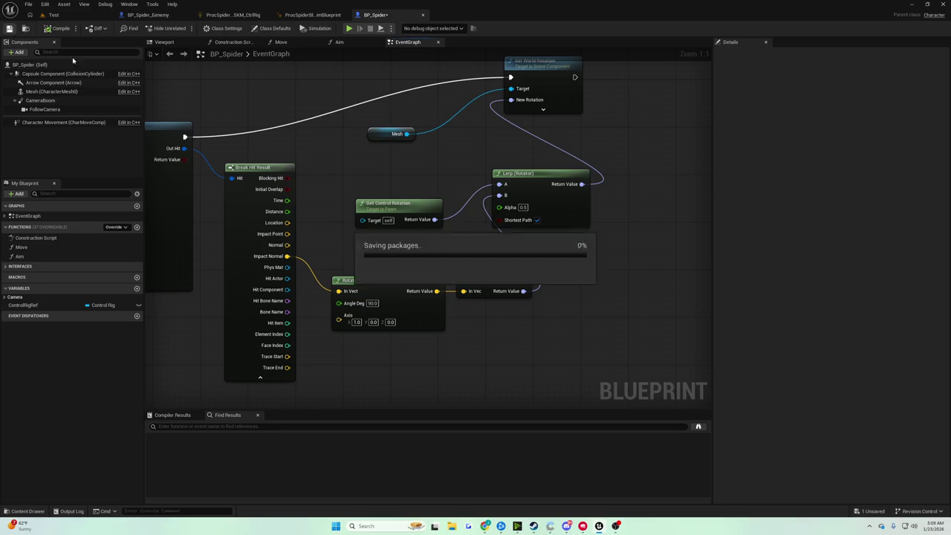
{"action": "left_click_drag", "start_coordinate": [289, 115], "coordinate": [623, 132]}
{"action": "left_click", "coordinate": [50, 15]}
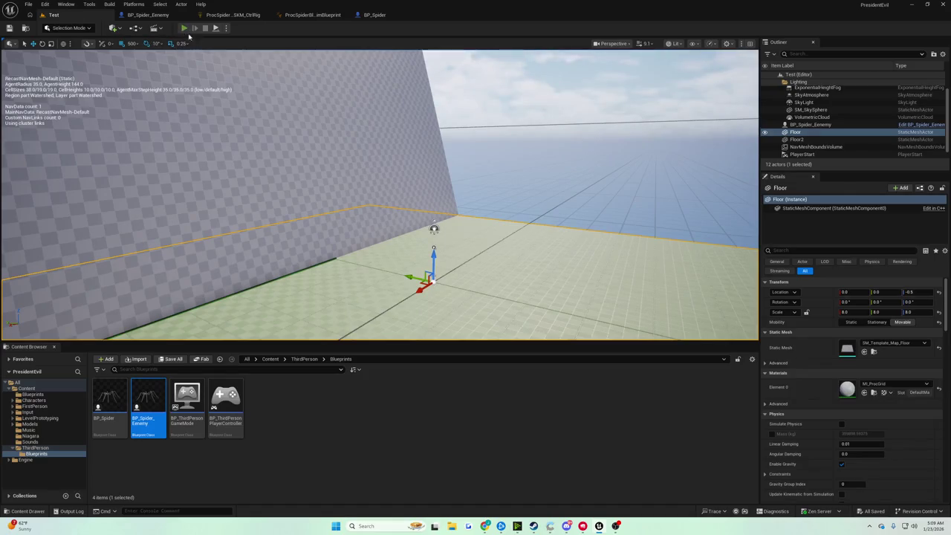
{"action": "left_click", "coordinate": [183, 28]}
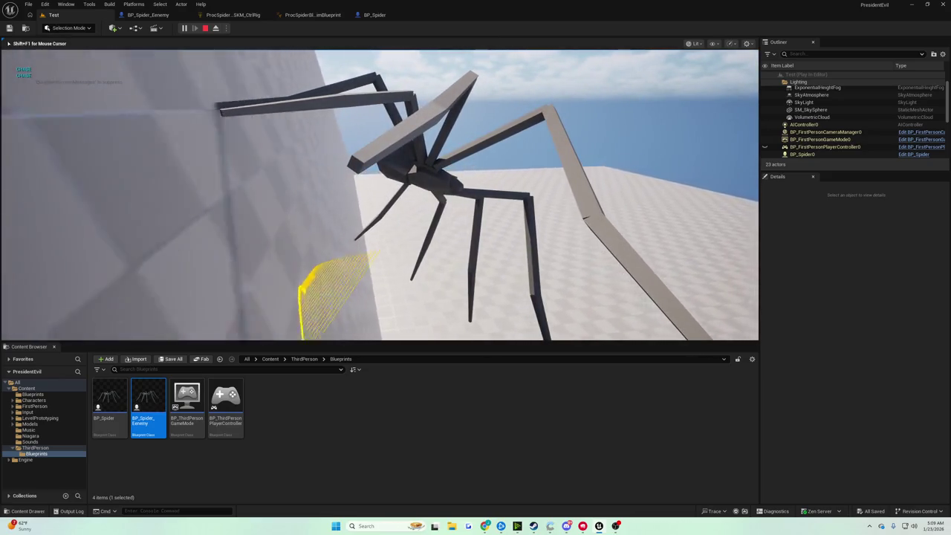
Step: Stop the play test, shift the Lerp (Rotator) node right and down, and save
{"action": "key", "text": "Escape"}
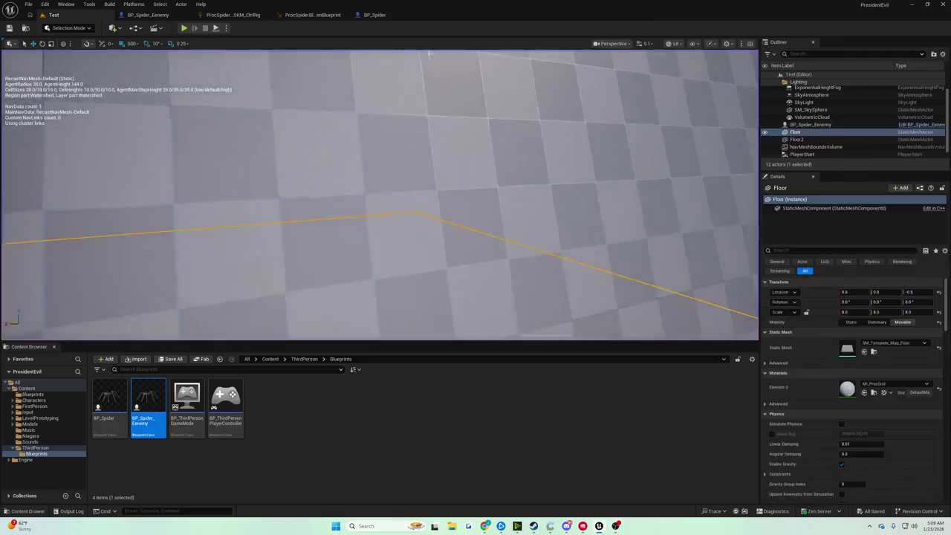
{"action": "left_click", "coordinate": [374, 15]}
{"action": "left_click_drag", "start_coordinate": [420, 215], "coordinate": [402, 257]}
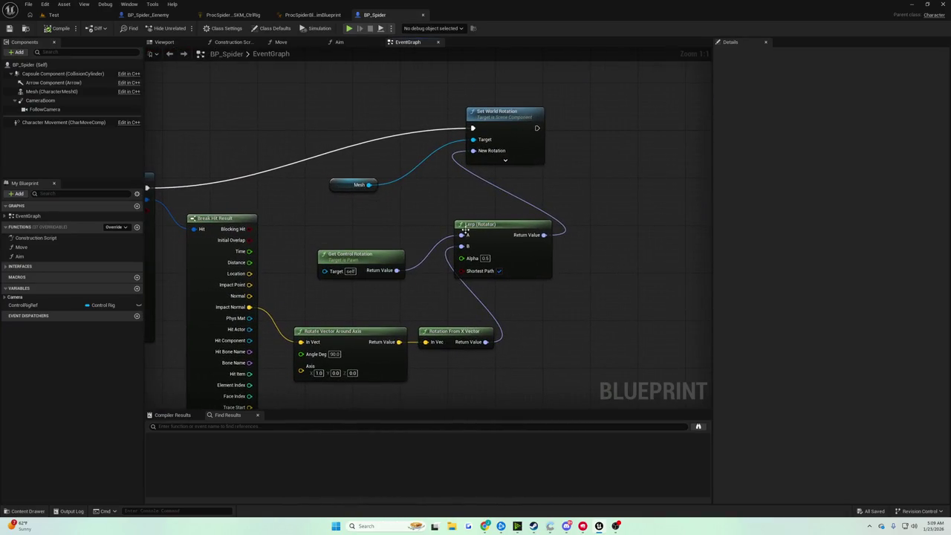
{"action": "left_click_drag", "start_coordinate": [465, 231], "coordinate": [538, 248]}
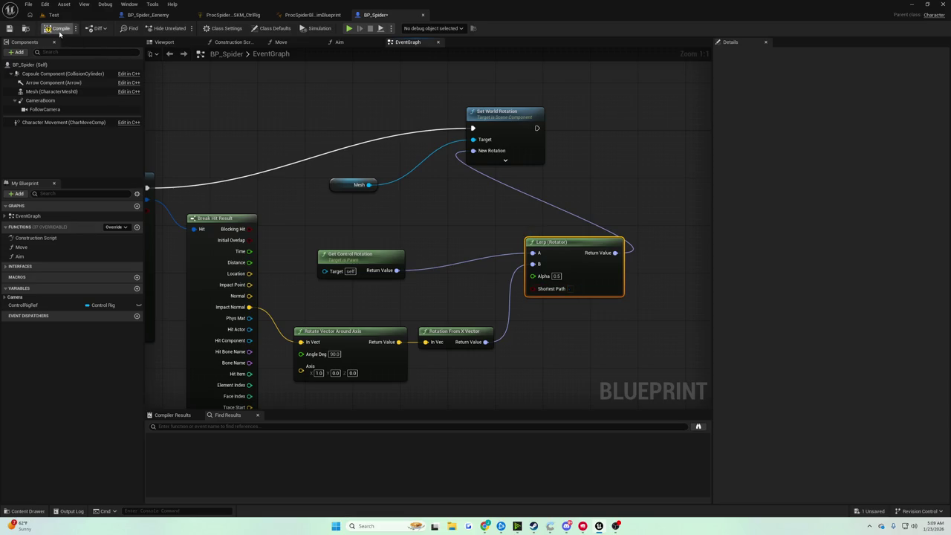
{"action": "left_click", "coordinate": [10, 28]}
Step: Play-test the Test level again, stop it, and pull a new wire in BP_Spider's graph
{"action": "left_click", "coordinate": [54, 15]}
{"action": "left_click", "coordinate": [184, 28]}
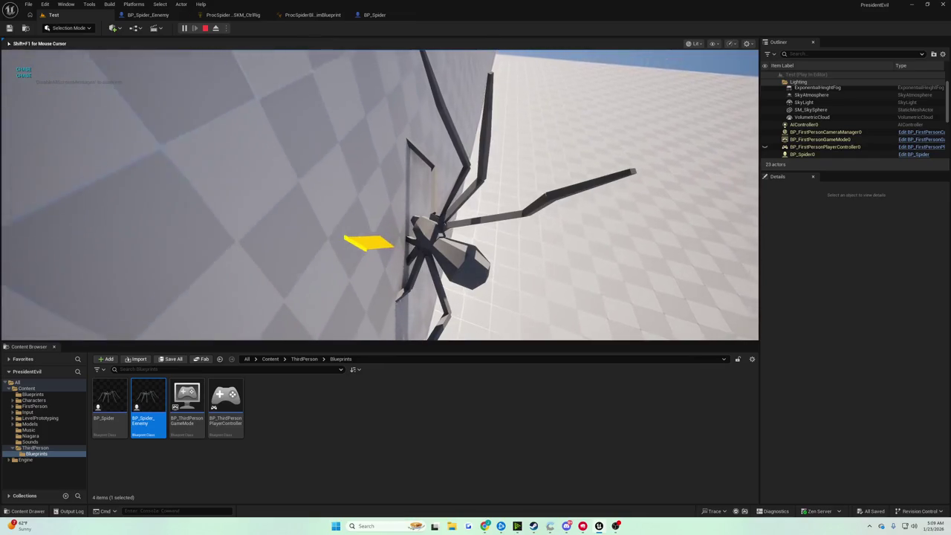
{"action": "key", "text": "Escape"}
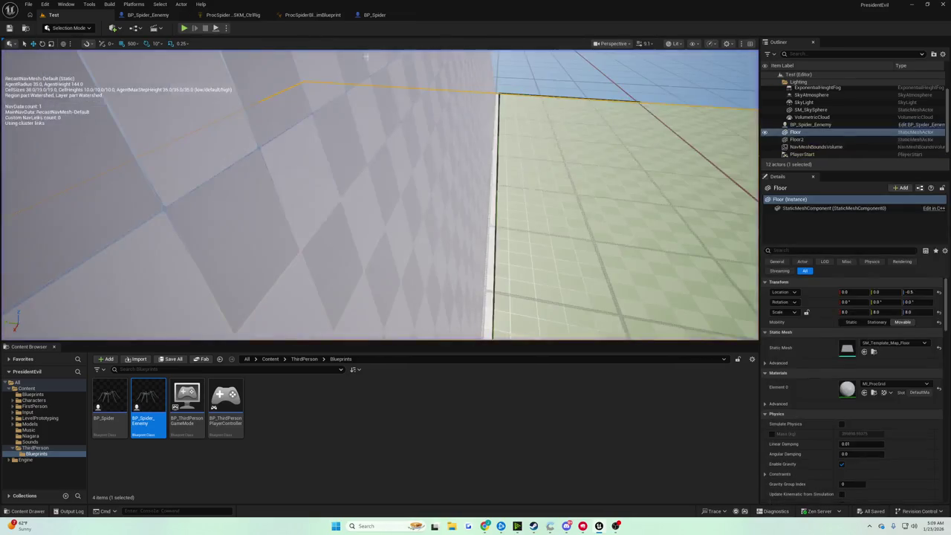
{"action": "left_click", "coordinate": [376, 16]}
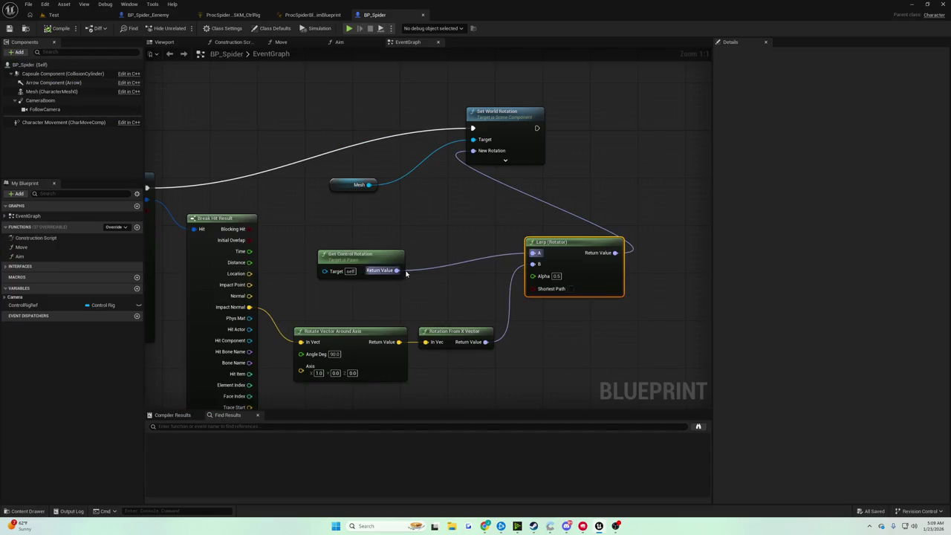
{"action": "left_click_drag", "start_coordinate": [433, 263], "coordinate": [429, 264]}
Step: Add a Combine Rotators node on New Rotation, then play-test the spider climbing the wall
{"action": "type", "text": "combine"}
{"action": "key", "text": "Return"}
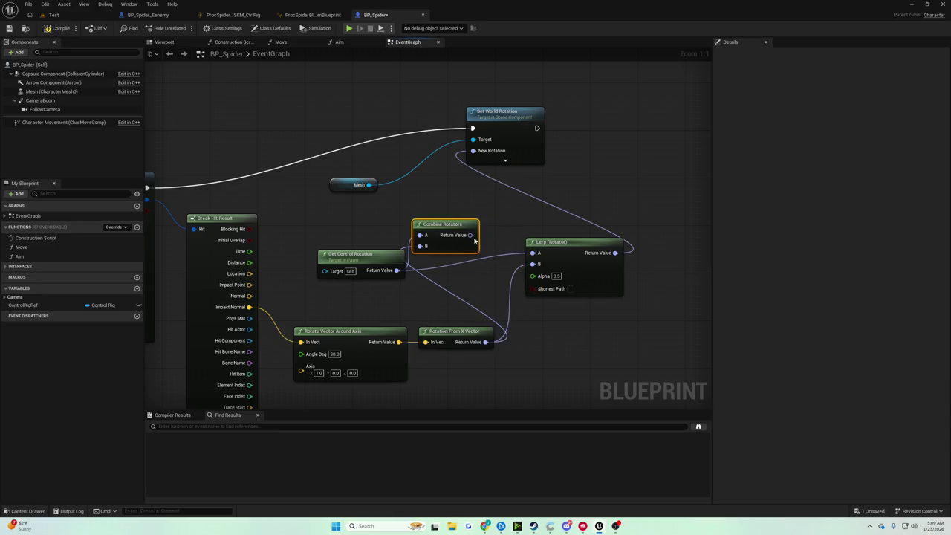
{"action": "left_click", "coordinate": [53, 15]}
{"action": "left_click", "coordinate": [185, 28]}
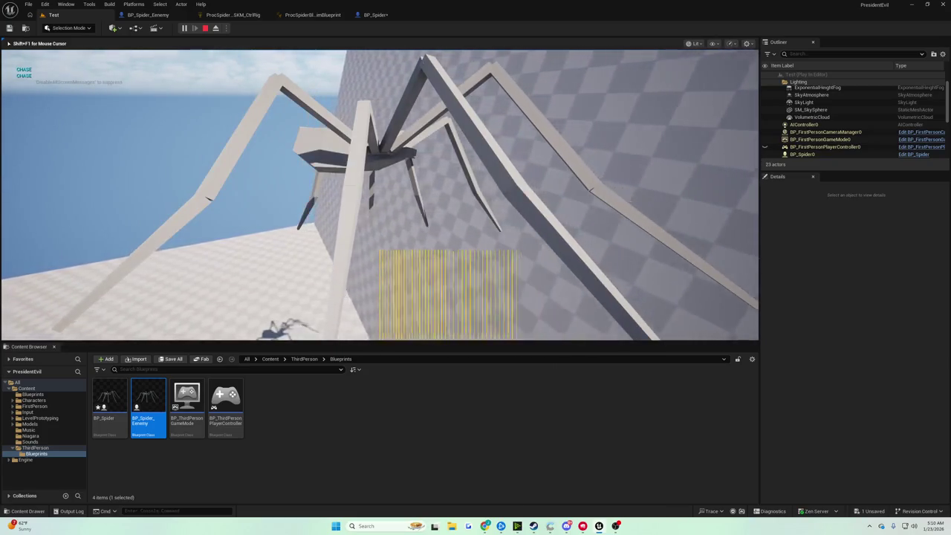
{"action": "key", "text": "Escape"}
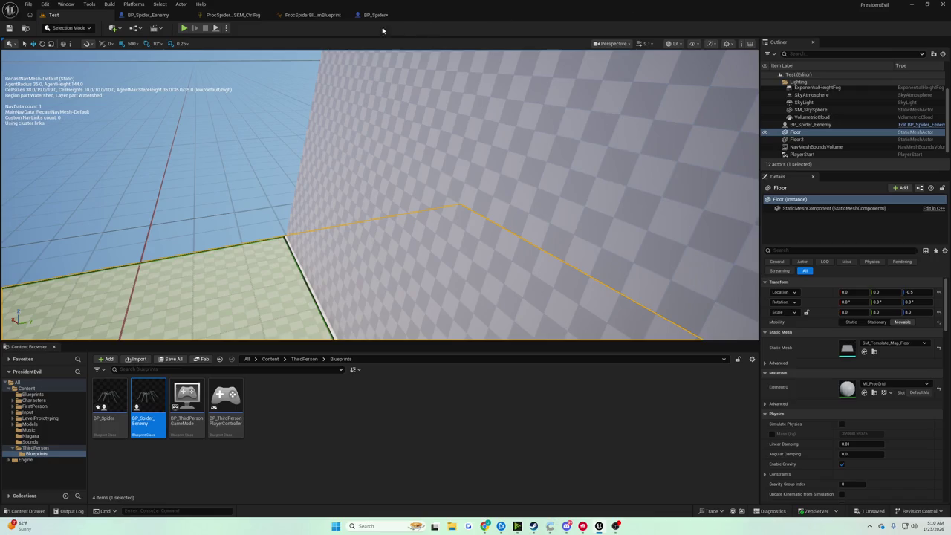
{"action": "left_click", "coordinate": [377, 16]}
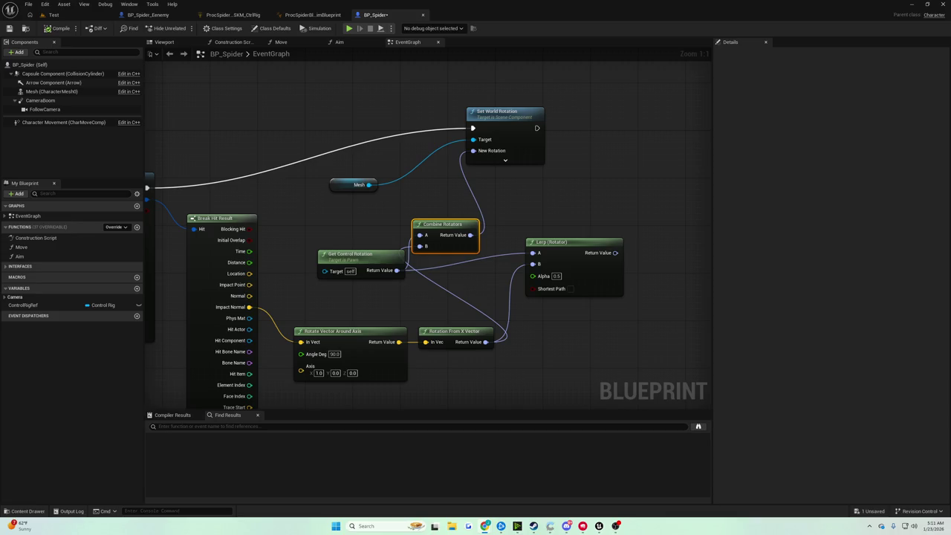
Step: Move Set World Rotation down and right and save BP_Spider
{"action": "left_click", "coordinate": [421, 173]}
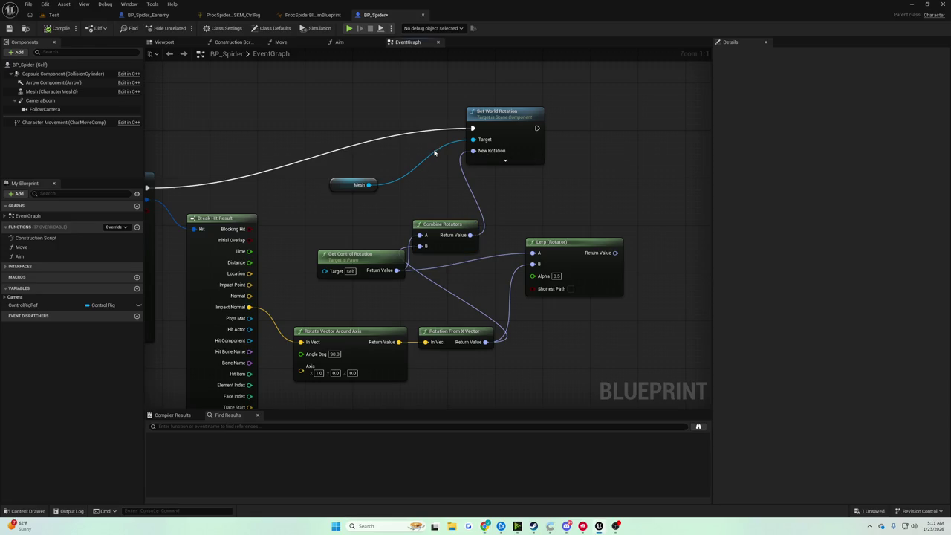
{"action": "left_click_drag", "start_coordinate": [421, 173], "coordinate": [390, 159]}
{"action": "left_click_drag", "start_coordinate": [453, 119], "coordinate": [465, 125]}
{"action": "left_click_drag", "start_coordinate": [346, 112], "coordinate": [571, 112]}
{"action": "left_click", "coordinate": [9, 28]}
{"action": "mouse_move", "coordinate": [548, 148]}
{"action": "left_mouse_down"}
{"action": "mouse_move", "coordinate": [478, 138]}
{"action": "mouse_move", "coordinate": [311, 141]}
{"action": "left_mouse_up"}
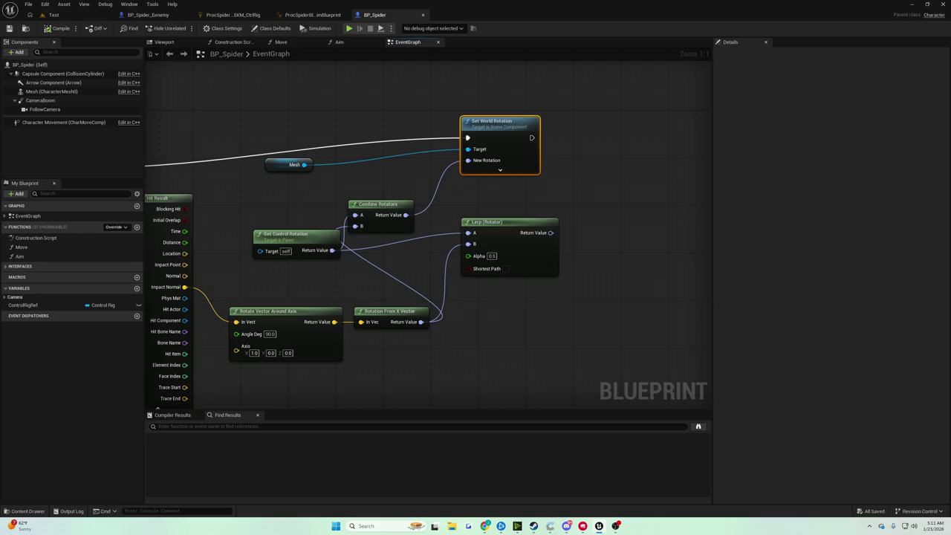
Step: Delete the unused Lerp (Rotator) node and move Combine Rotators right and down
{"action": "left_click", "coordinate": [398, 142]}
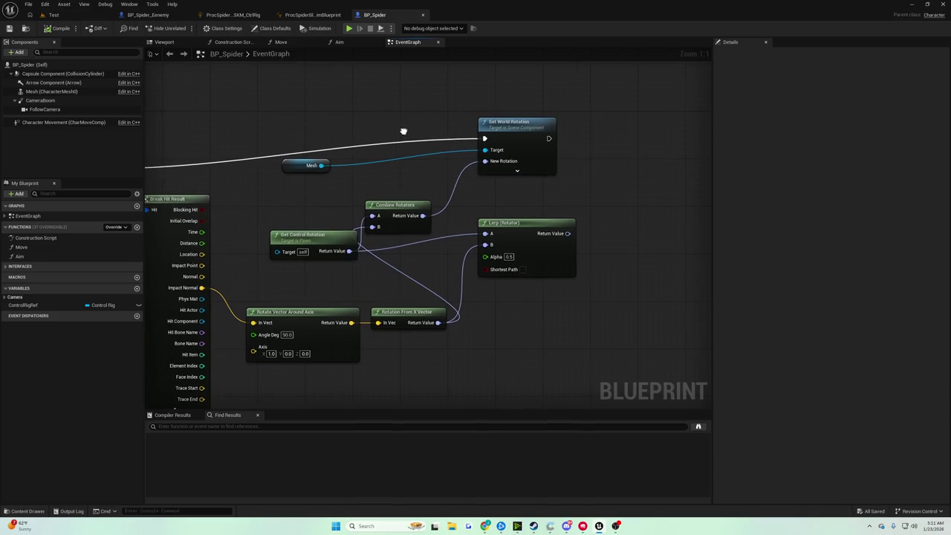
{"action": "left_click_drag", "start_coordinate": [403, 133], "coordinate": [425, 130]}
{"action": "left_click", "coordinate": [540, 231]}
{"action": "key", "text": "Delete"}
{"action": "mouse_move", "coordinate": [446, 221]}
{"action": "left_mouse_down"}
{"action": "mouse_move", "coordinate": [504, 257]}
{"action": "mouse_move", "coordinate": [523, 256]}
{"action": "left_mouse_up"}
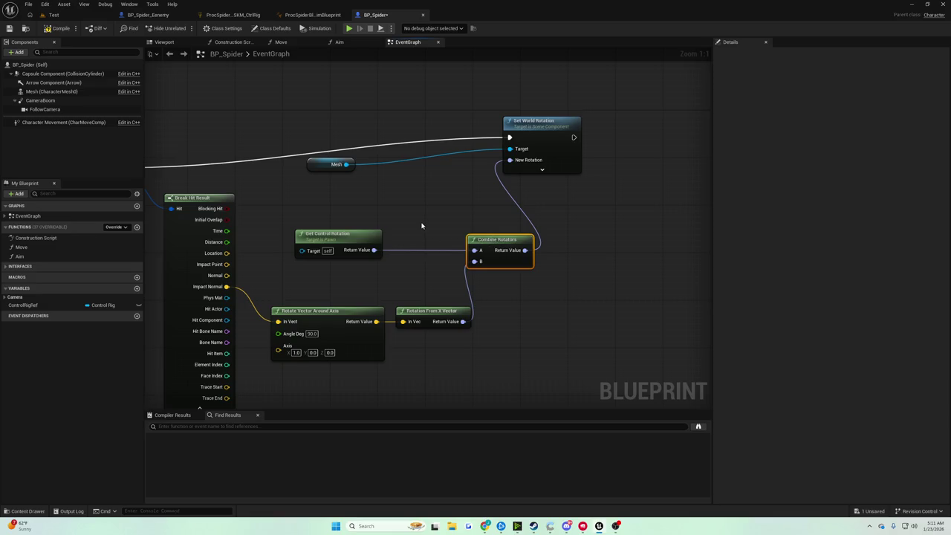
{"action": "left_click_drag", "start_coordinate": [418, 226], "coordinate": [479, 222]}
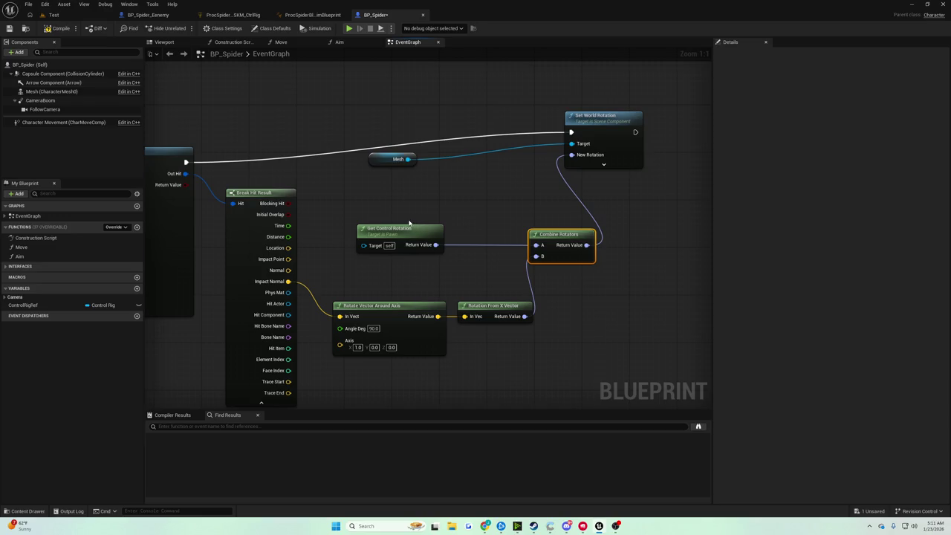
{"action": "left_click_drag", "start_coordinate": [407, 222], "coordinate": [450, 214]}
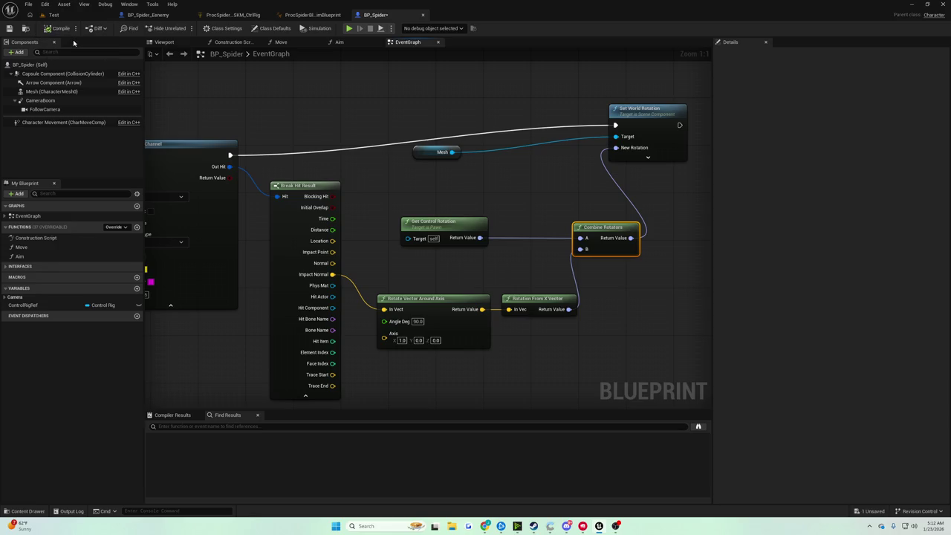
{"action": "scroll", "coordinate": [424, 121], "scroll_direction": "down", "scroll_amount": 5}
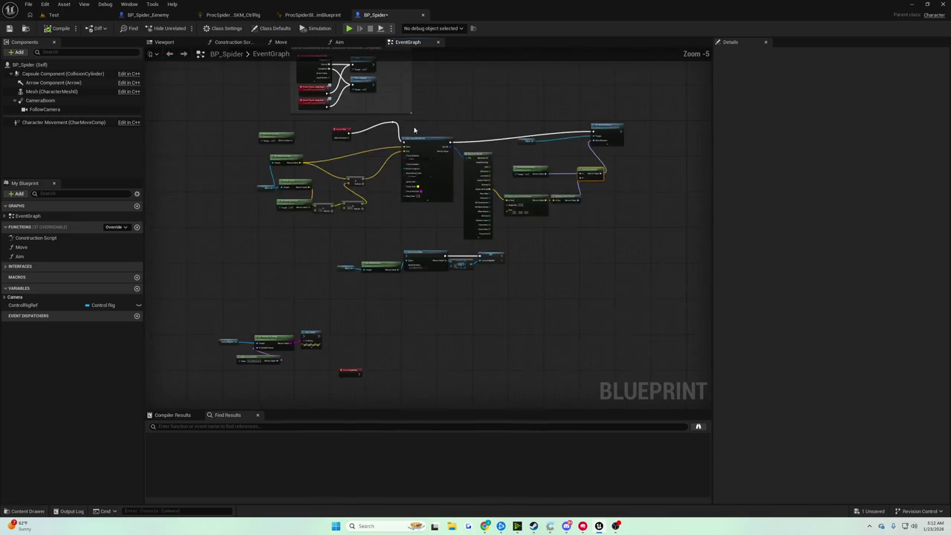
Step: Move Event Tick into open space and add a For Loop node after it
{"action": "scroll", "coordinate": [369, 129], "scroll_direction": "up", "scroll_amount": 5}
{"action": "mouse_move", "coordinate": [306, 141]}
{"action": "left_mouse_down"}
{"action": "mouse_move", "coordinate": [602, 300]}
{"action": "mouse_move", "coordinate": [480, 241]}
{"action": "mouse_move", "coordinate": [490, 229]}
{"action": "mouse_move", "coordinate": [454, 212]}
{"action": "left_mouse_up"}
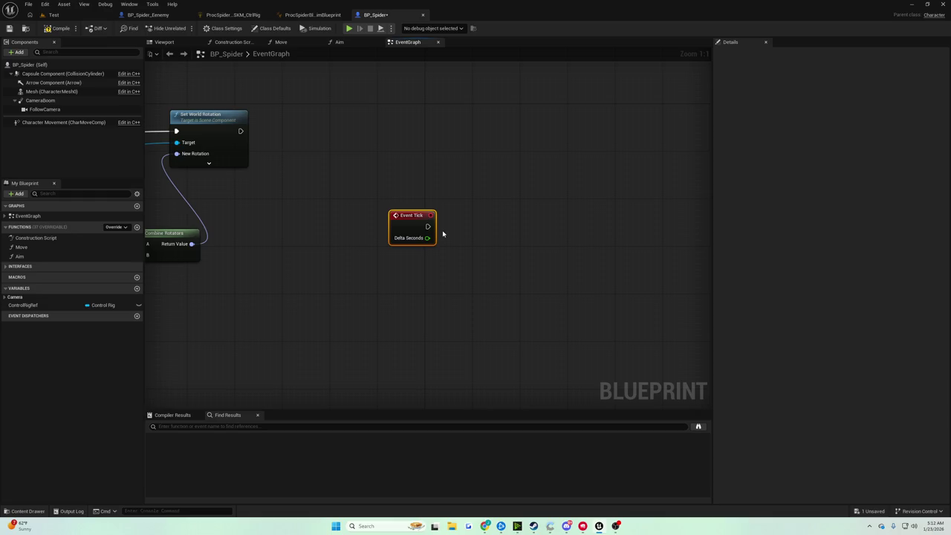
{"action": "mouse_move", "coordinate": [427, 225]}
{"action": "left_mouse_down"}
{"action": "mouse_move", "coordinate": [480, 226]}
{"action": "mouse_move", "coordinate": [467, 220]}
{"action": "left_mouse_up"}
{"action": "type", "text": "fo"}
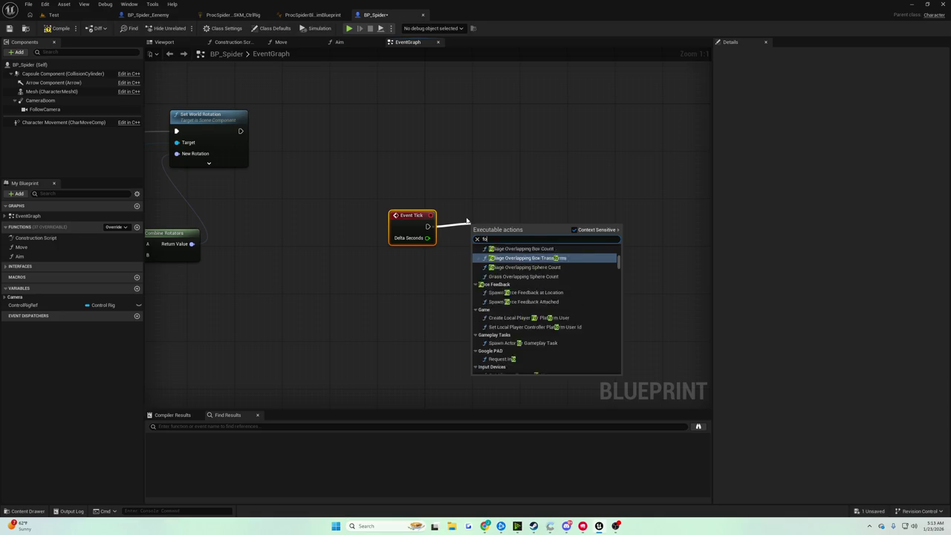
{"action": "type", "text": "r loop"}
{"action": "key", "text": "Down"}
{"action": "key", "text": "Down"}
{"action": "key", "text": "Down"}
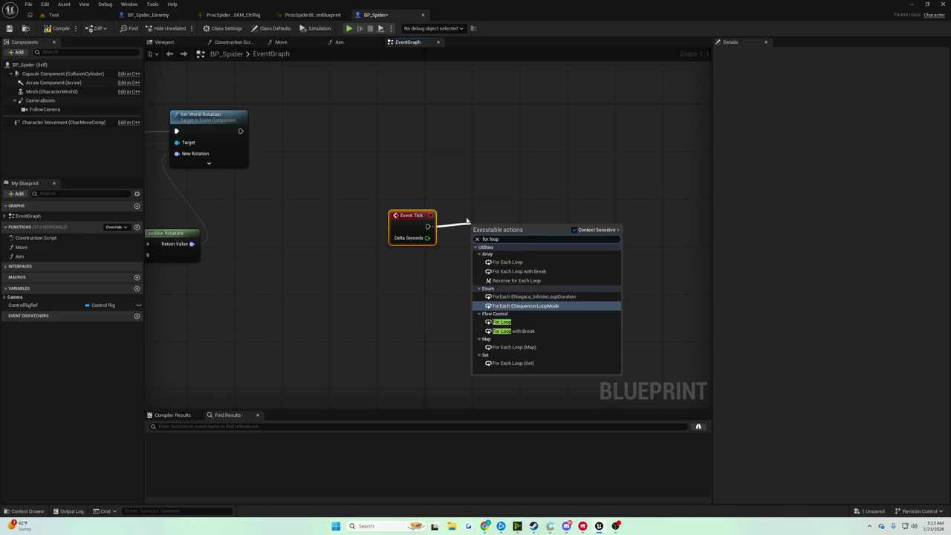
{"action": "key", "text": "Down"}
{"action": "key", "text": "Return"}
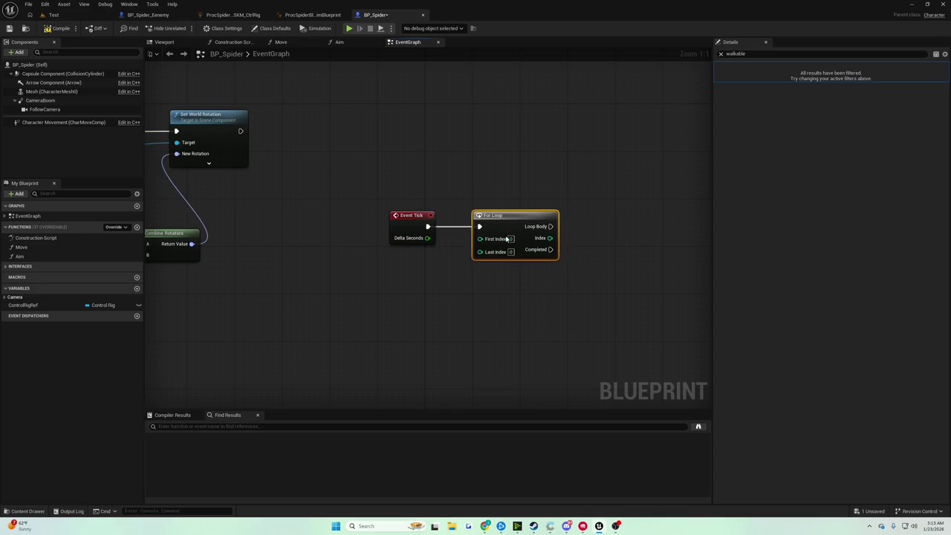
{"action": "double_click", "coordinate": [507, 244]}
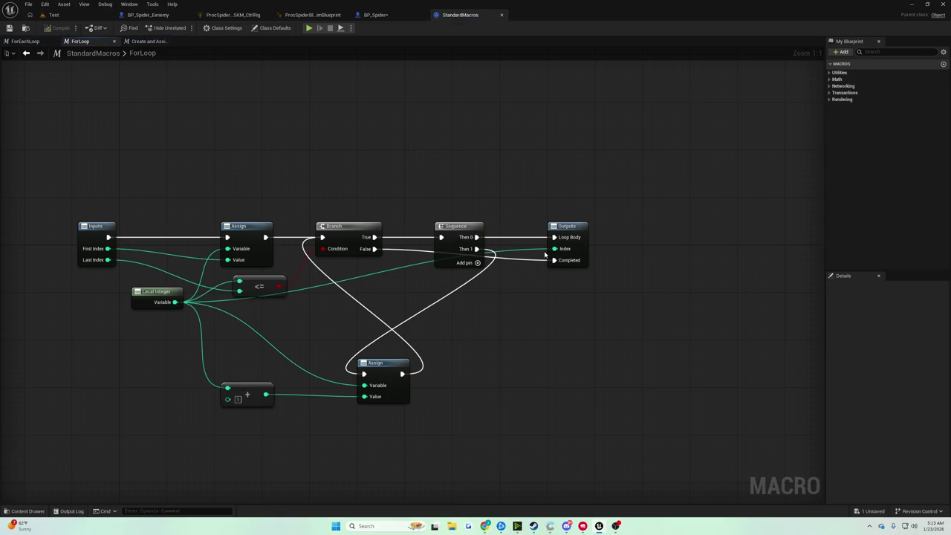
Step: Set the For Loop's Last Index to 359
{"action": "left_click", "coordinate": [375, 14]}
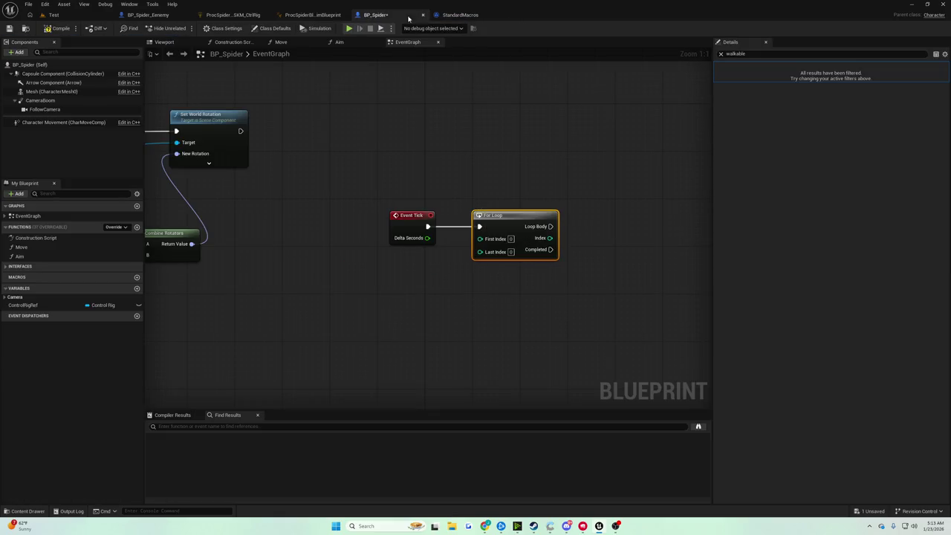
{"action": "left_click", "coordinate": [392, 234]}
{"action": "type", "text": "359"}
{"action": "key", "text": "Return"}
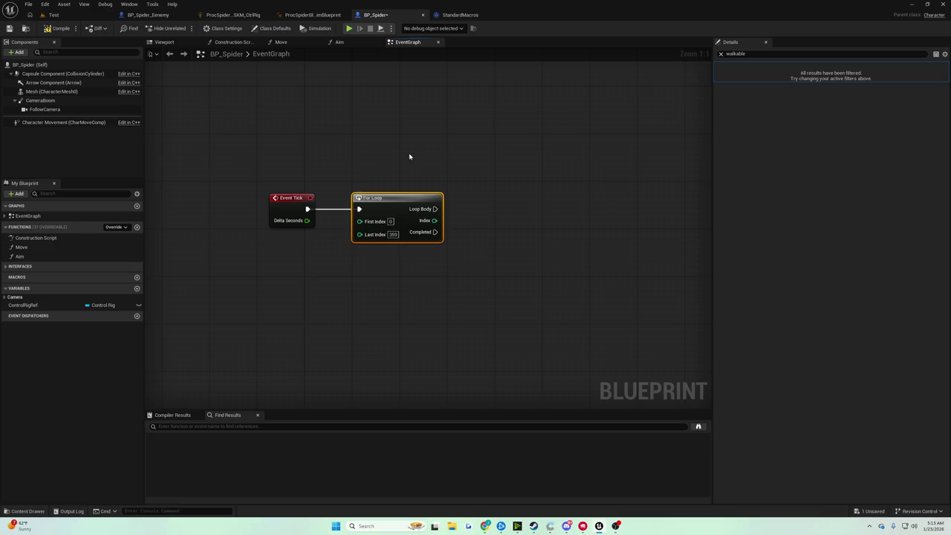
Step: Add a Line Trace By Channel from Loop Body and a Get Actor Location node
{"action": "left_click", "coordinate": [408, 172]}
{"action": "mouse_move", "coordinate": [435, 209]}
{"action": "left_mouse_down"}
{"action": "mouse_move", "coordinate": [555, 196]}
{"action": "mouse_move", "coordinate": [598, 203]}
{"action": "left_mouse_up"}
{"action": "type", "text": "trace line by chan"}
{"action": "key", "text": "Return"}
{"action": "right_click", "coordinate": [469, 254]}
{"action": "type", "text": "get actor location"}
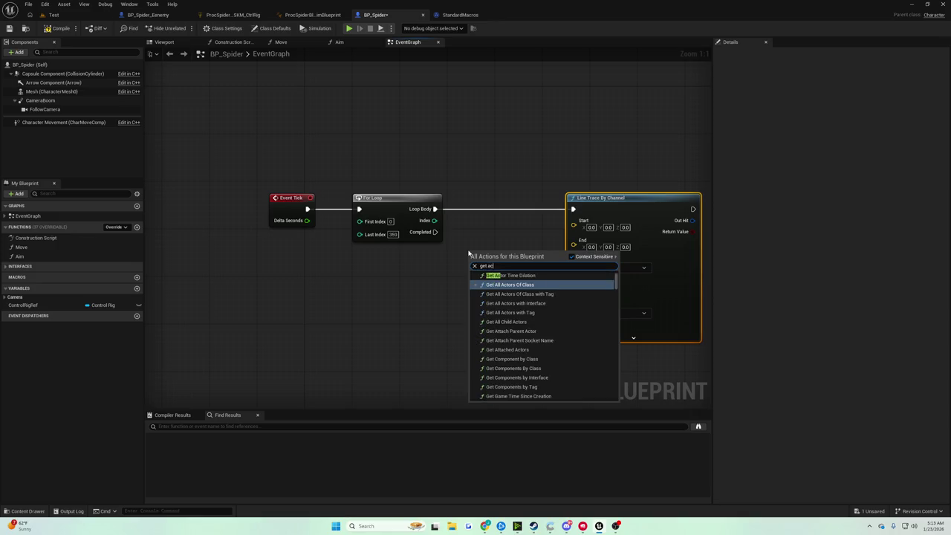
{"action": "key", "text": "Return"}
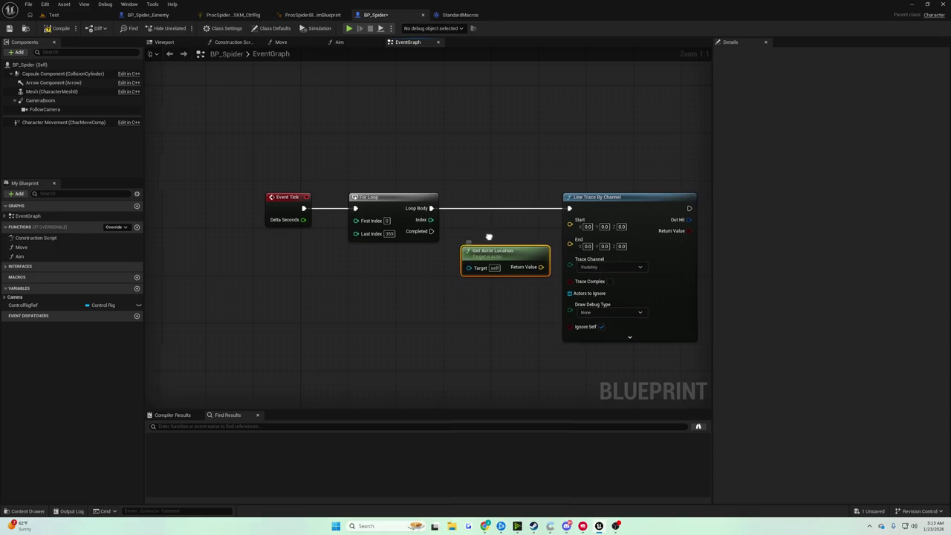
Step: Wire Get Actor Location into the trace's Start and tidy the node positions
{"action": "mouse_move", "coordinate": [429, 276]}
{"action": "left_mouse_down"}
{"action": "mouse_move", "coordinate": [458, 230]}
{"action": "mouse_move", "coordinate": [554, 217]}
{"action": "left_mouse_up"}
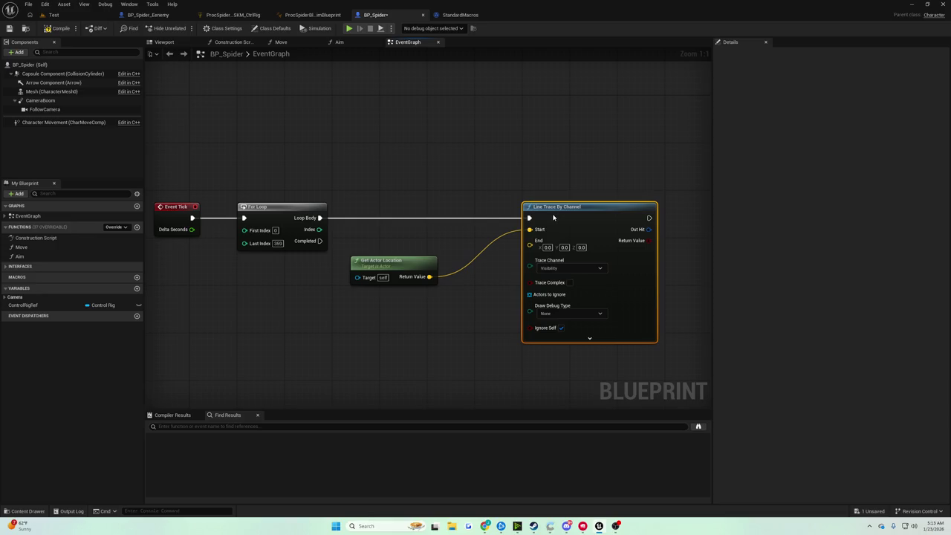
{"action": "left_click_drag", "start_coordinate": [554, 218], "coordinate": [566, 216]}
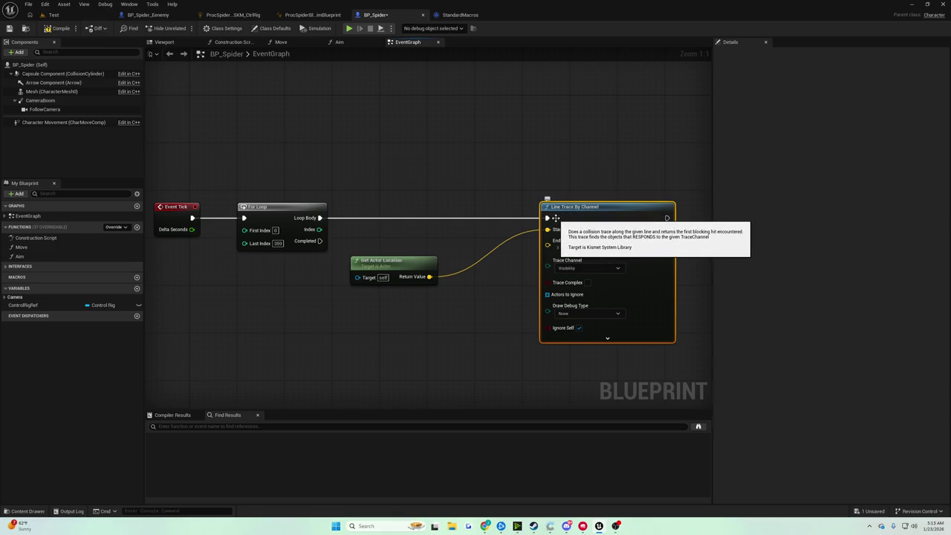
{"action": "left_click", "coordinate": [495, 228]}
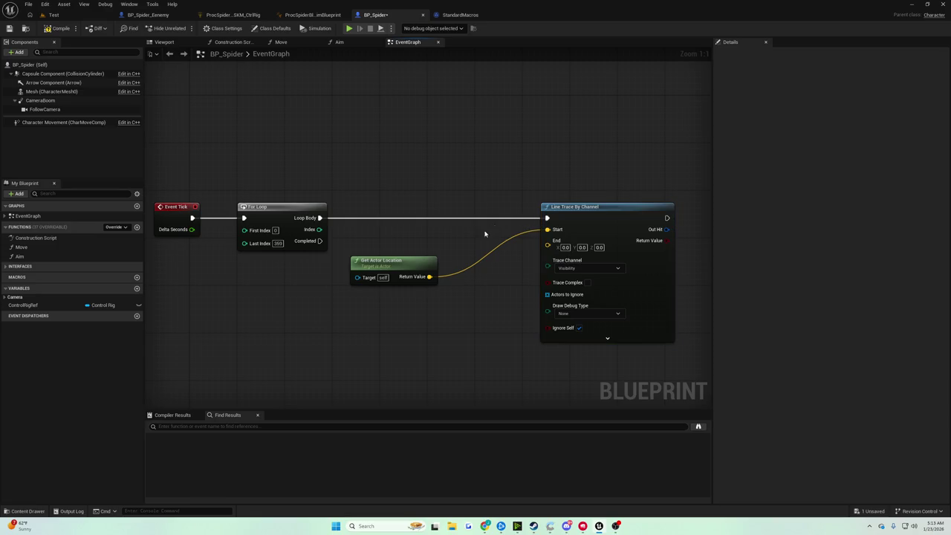
{"action": "left_click_drag", "start_coordinate": [411, 274], "coordinate": [411, 256]}
{"action": "left_click_drag", "start_coordinate": [277, 242], "coordinate": [261, 245]}
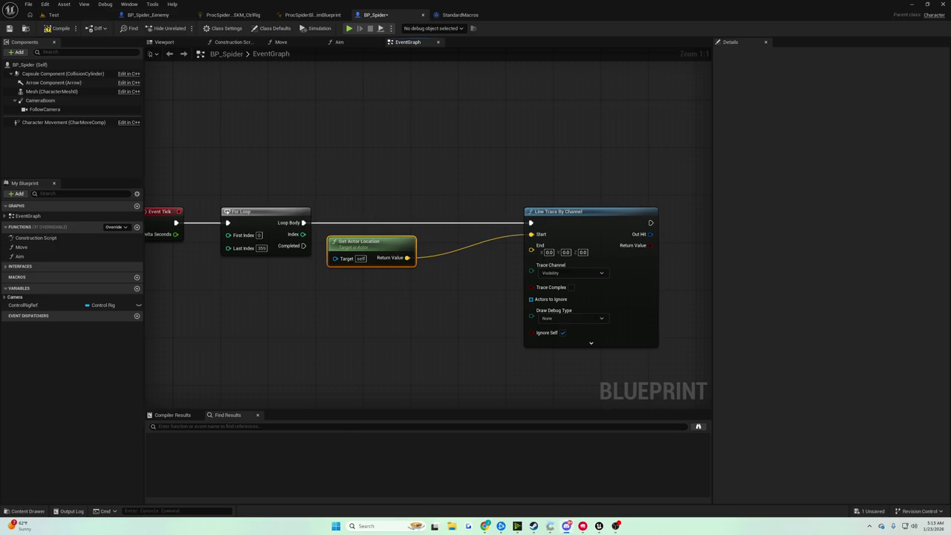
{"action": "mouse_move", "coordinate": [470, 134]}
{"action": "left_mouse_down"}
{"action": "mouse_move", "coordinate": [487, 134]}
{"action": "mouse_move", "coordinate": [502, 108]}
{"action": "left_mouse_up"}
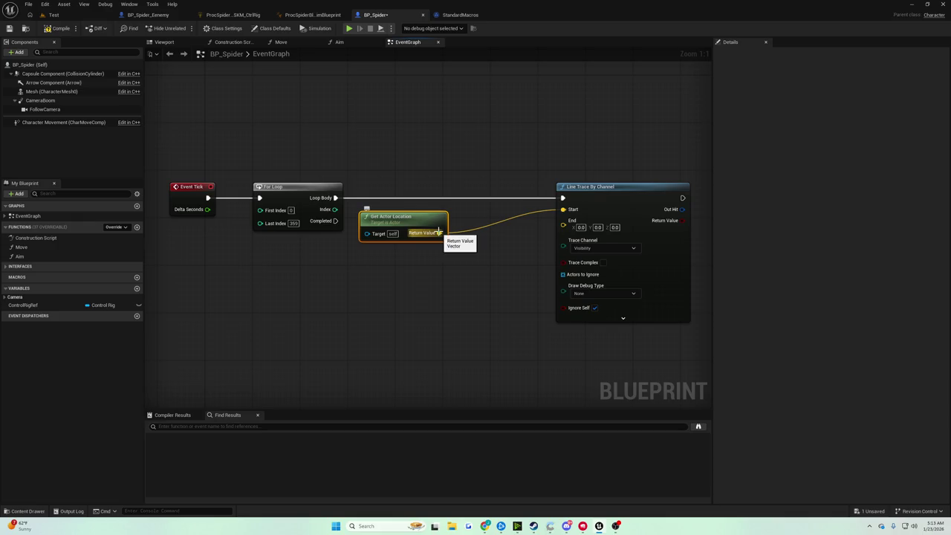
Step: Add a vector Add node off the actor location output
{"action": "right_click", "coordinate": [382, 262]}
{"action": "left_click", "coordinate": [413, 245]}
{"action": "left_click_drag", "start_coordinate": [439, 233], "coordinate": [461, 243]}
{"action": "type", "text": "+"}
{"action": "key", "text": "Return"}
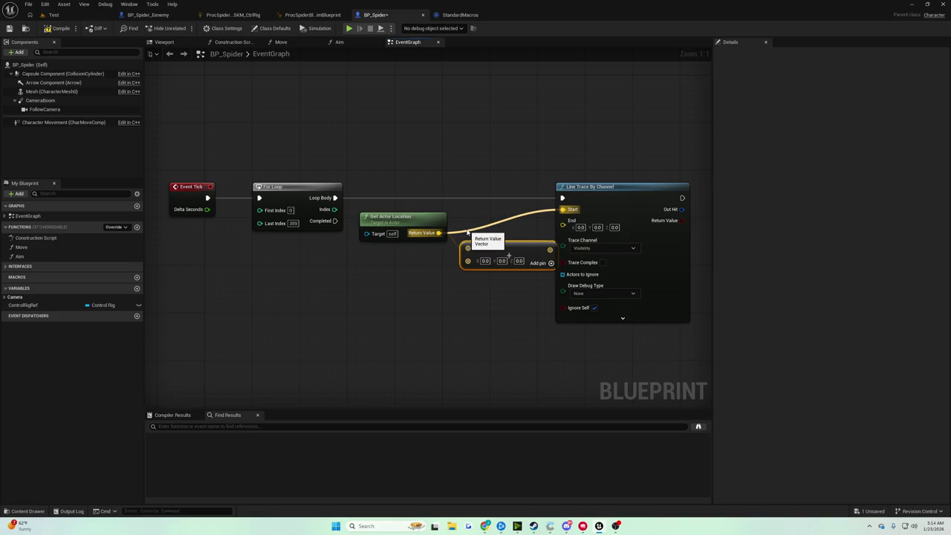
Step: Delete the Line Trace, Add, Get Actor Location and For Loop nodes
{"action": "left_click", "coordinate": [595, 186], "text": "ctrl"}
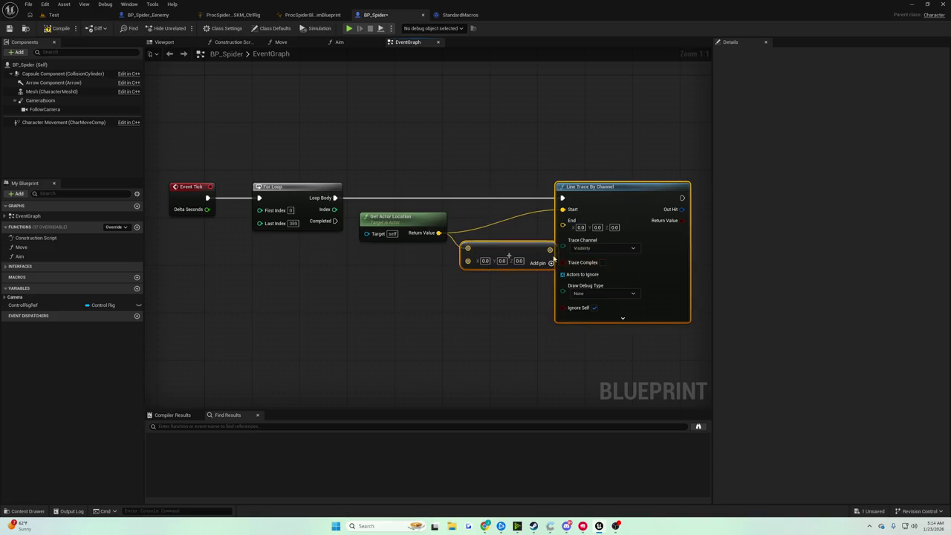
{"action": "key", "text": "Delete"}
{"action": "left_click", "coordinate": [390, 216]}
{"action": "key", "text": "Delete"}
{"action": "left_click", "coordinate": [294, 187]}
{"action": "key", "text": "Delete"}
Step: Add a Sphere Trace By Channel node driven by Event Tick
{"action": "left_click_drag", "start_coordinate": [207, 198], "coordinate": [261, 194]}
{"action": "type", "text": "spehre"}
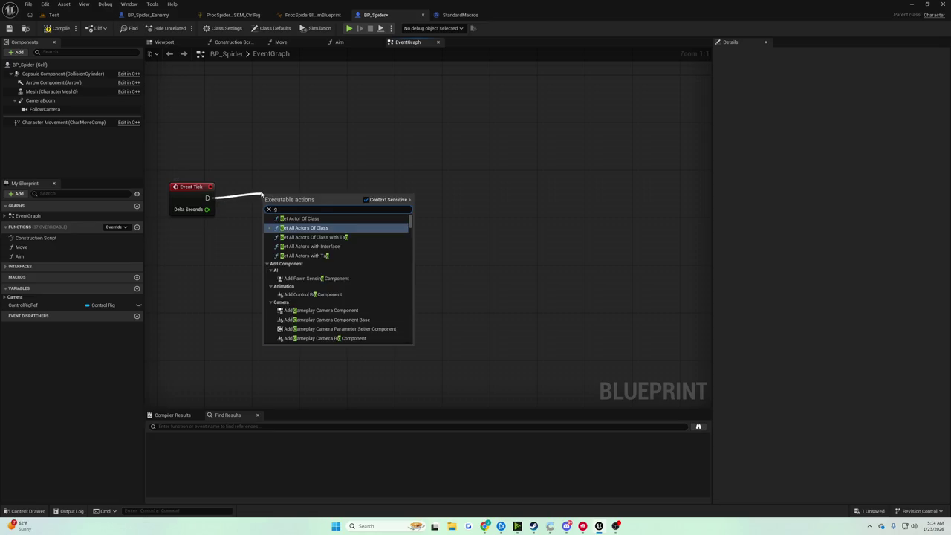
{"action": "key", "text": "BackSpace"}
{"action": "key", "text": "BackSpace"}
{"action": "key", "text": "BackSpace"}
{"action": "type", "text": "here trace by cah"}
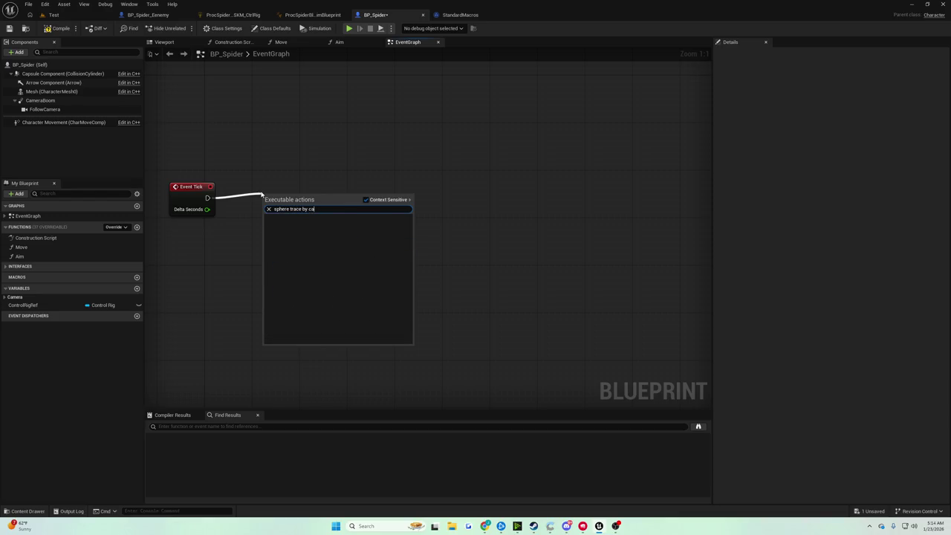
{"action": "key", "text": "Return"}
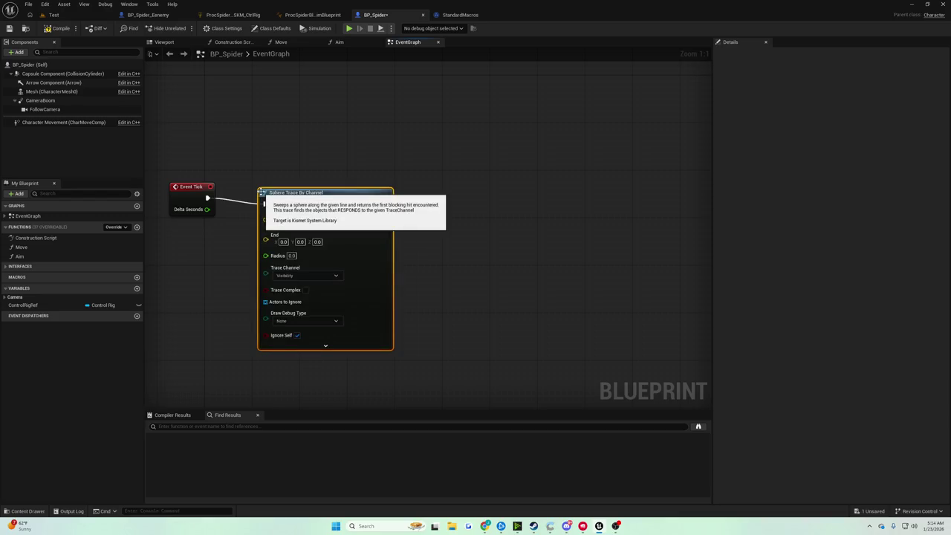
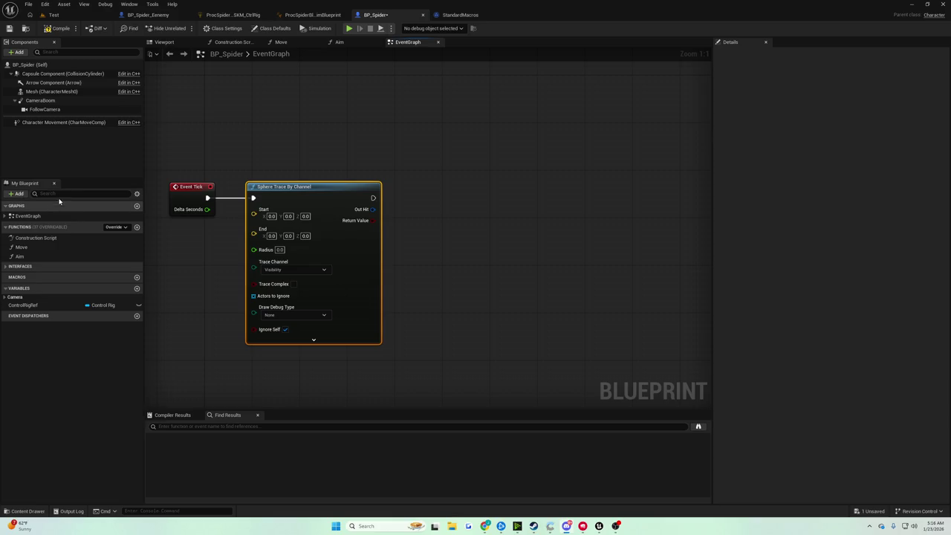
Step: Add a Get Actor Location node and wire its Return Value into the Sphere Trace By Channel's Start
{"action": "left_click_drag", "start_coordinate": [294, 187], "coordinate": [395, 186]}
{"action": "left_click", "coordinate": [228, 235]}
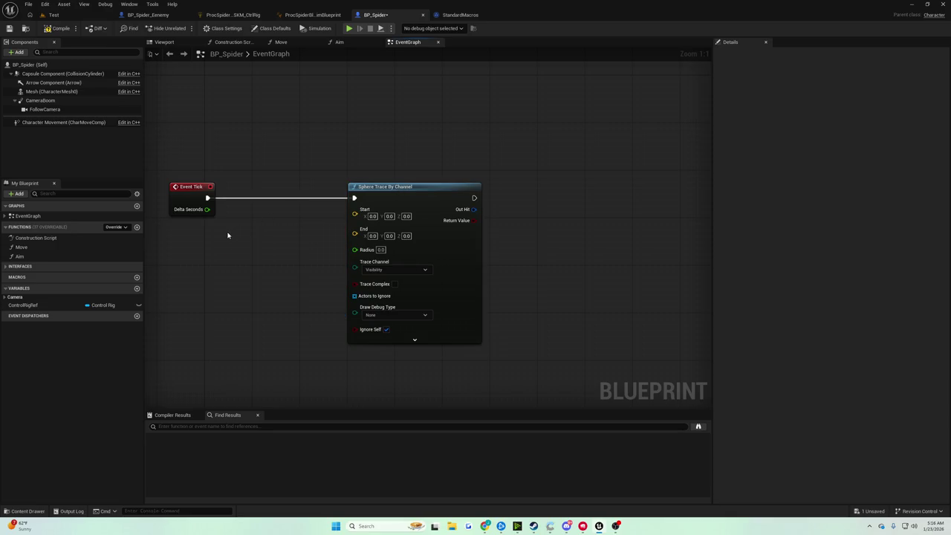
{"action": "right_click", "coordinate": [228, 235]}
{"action": "type", "text": "get actor"}
{"action": "key", "text": "Return"}
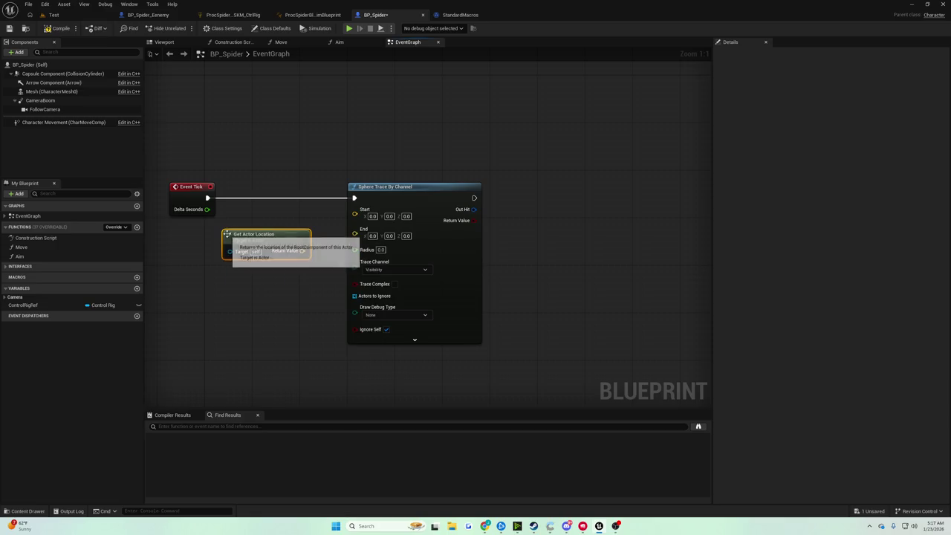
{"action": "mouse_move", "coordinate": [302, 251]}
{"action": "left_mouse_down"}
{"action": "mouse_move", "coordinate": [367, 215]}
{"action": "mouse_move", "coordinate": [356, 214]}
{"action": "left_mouse_up"}
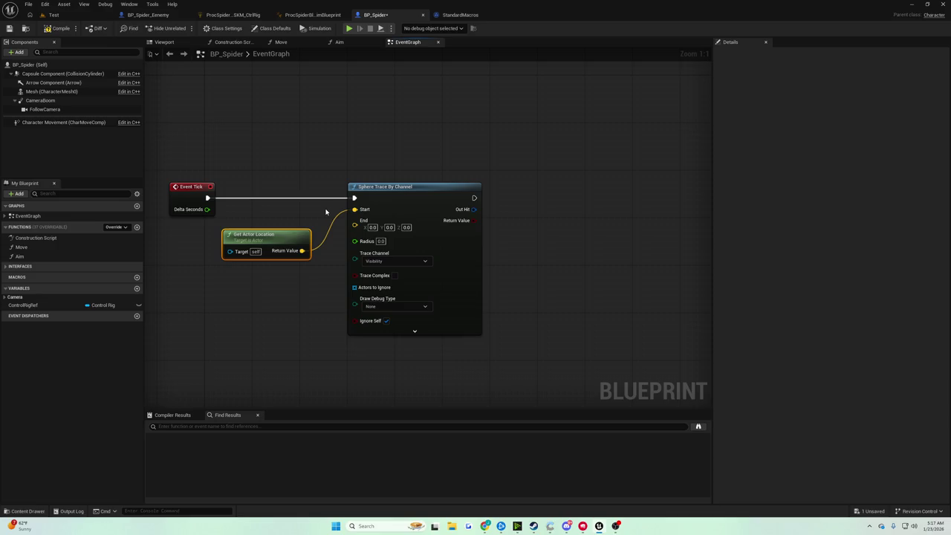
{"action": "left_click_drag", "start_coordinate": [367, 188], "coordinate": [403, 188]}
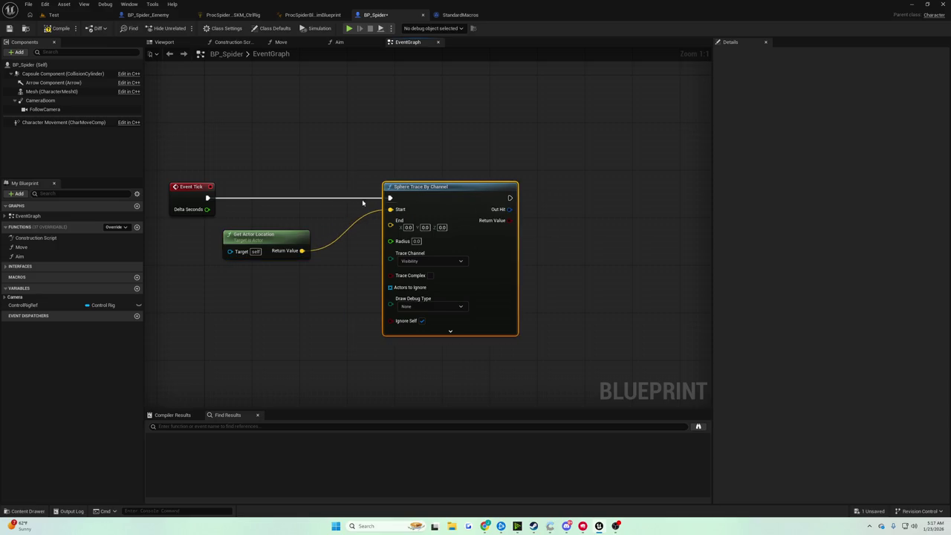
{"action": "left_click_drag", "start_coordinate": [302, 251], "coordinate": [329, 255]}
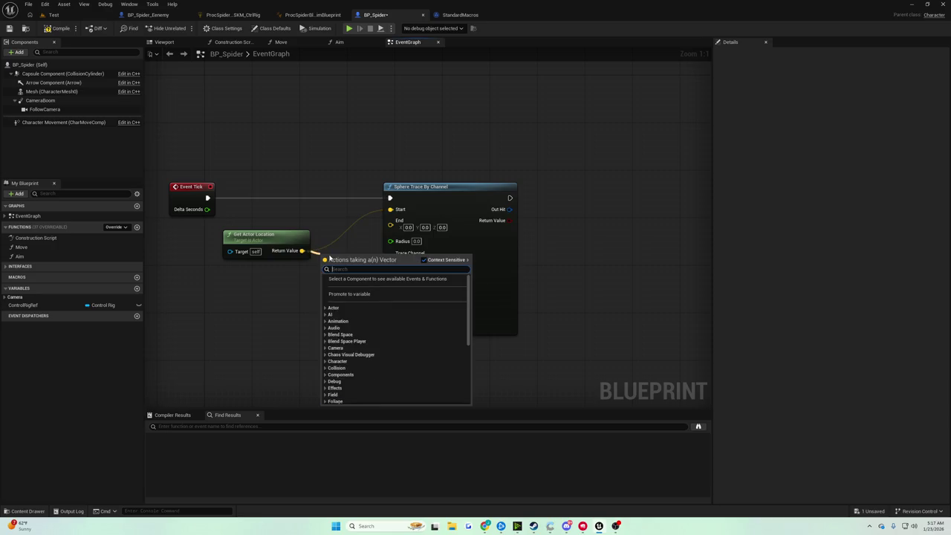
Step: Add a vector Add node with Z 50 to the actor location and wire it into the sphere trace
{"action": "type", "text": "make array"}
{"action": "key", "text": "Return"}
{"action": "mouse_move", "coordinate": [439, 186]}
{"action": "left_mouse_down"}
{"action": "mouse_move", "coordinate": [503, 185]}
{"action": "mouse_move", "coordinate": [493, 205]}
{"action": "left_mouse_up"}
{"action": "left_click", "coordinate": [377, 273]}
{"action": "type", "text": "50"}
{"action": "key", "text": "Return"}
{"action": "mouse_move", "coordinate": [410, 262]}
{"action": "left_mouse_down"}
{"action": "mouse_move", "coordinate": [449, 237]}
{"action": "mouse_move", "coordinate": [455, 210]}
{"action": "left_mouse_up"}
Step: Rearrange the graph, moving the sphere trace right and Event Tick slightly left
{"action": "left_click_drag", "start_coordinate": [362, 261], "coordinate": [368, 245]}
{"action": "left_click_drag", "start_coordinate": [505, 195], "coordinate": [541, 195]}
{"action": "left_click", "coordinate": [348, 227]}
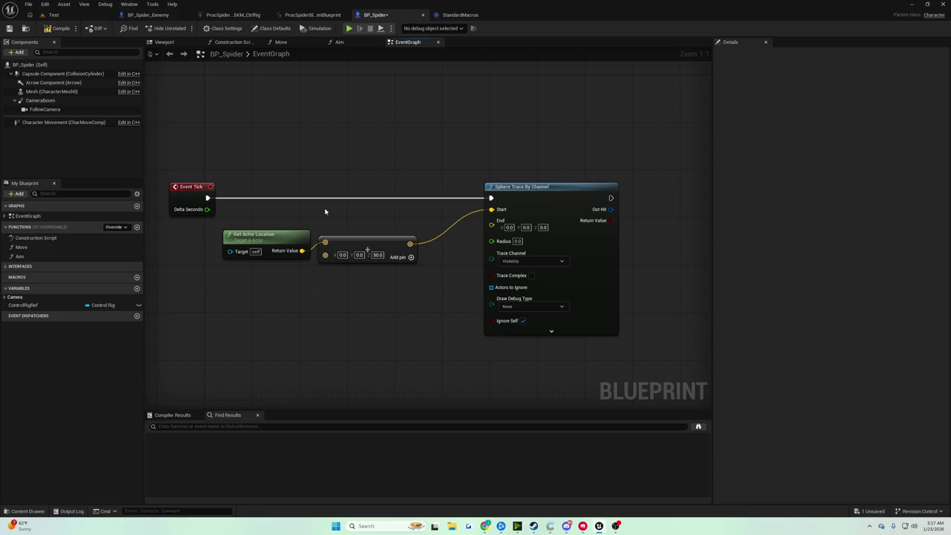
{"action": "left_click_drag", "start_coordinate": [521, 182], "coordinate": [539, 185]}
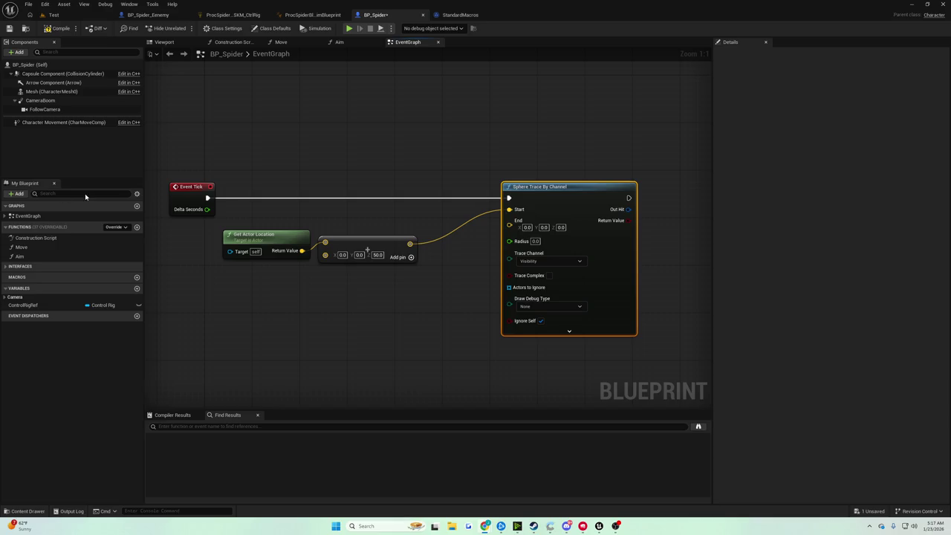
{"action": "left_click_drag", "start_coordinate": [590, 182], "coordinate": [625, 182]}
{"action": "left_click_drag", "start_coordinate": [540, 182], "coordinate": [401, 174]}
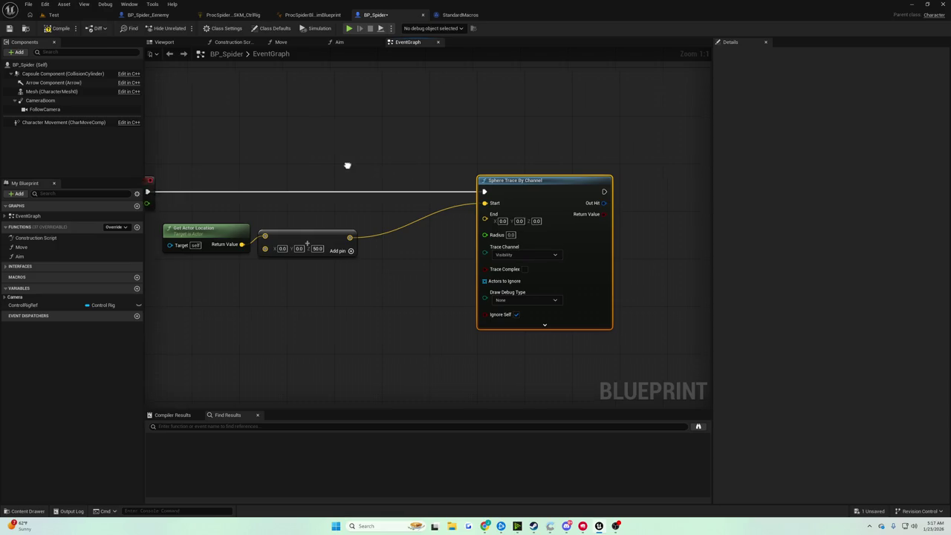
{"action": "left_click_drag", "start_coordinate": [348, 163], "coordinate": [382, 161]}
{"action": "left_click_drag", "start_coordinate": [327, 217], "coordinate": [401, 213]}
{"action": "left_click", "coordinate": [237, 180]}
{"action": "mouse_move", "coordinate": [236, 179]}
{"action": "left_mouse_down"}
{"action": "mouse_move", "coordinate": [221, 179]}
{"action": "mouse_move", "coordinate": [232, 180]}
{"action": "left_mouse_up"}
{"action": "left_click", "coordinate": [402, 206]}
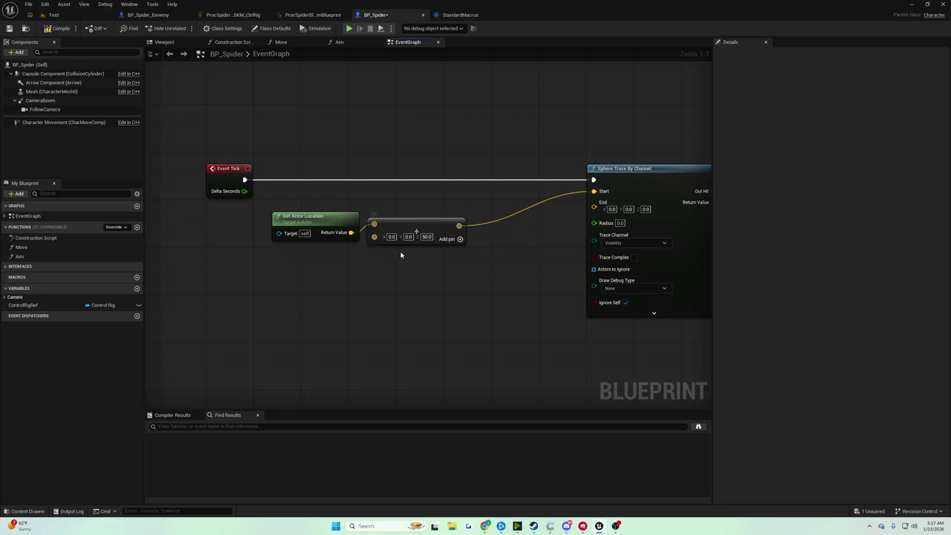
Step: Create a second vector Add node from the first Add node's output
{"action": "mouse_move", "coordinate": [473, 238]}
{"action": "left_mouse_down"}
{"action": "mouse_move", "coordinate": [382, 230]}
{"action": "mouse_move", "coordinate": [404, 261]}
{"action": "left_mouse_up"}
{"action": "type", "text": "add"}
{"action": "key", "text": "Return"}
{"action": "left_click_drag", "start_coordinate": [528, 165], "coordinate": [550, 171]}
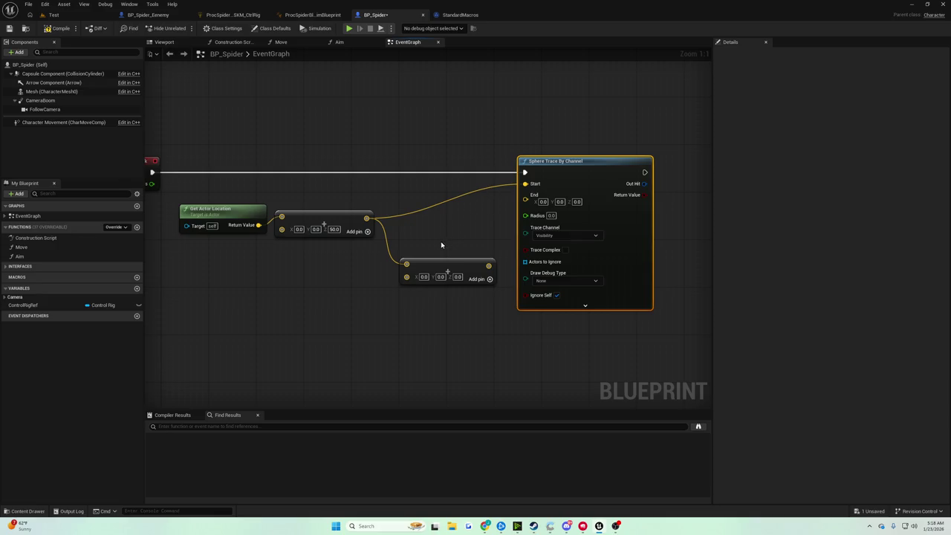
Step: Delete the extra Add node and wire the offset location into the sphere trace's End
{"action": "left_click_drag", "start_coordinate": [444, 269], "coordinate": [421, 266]}
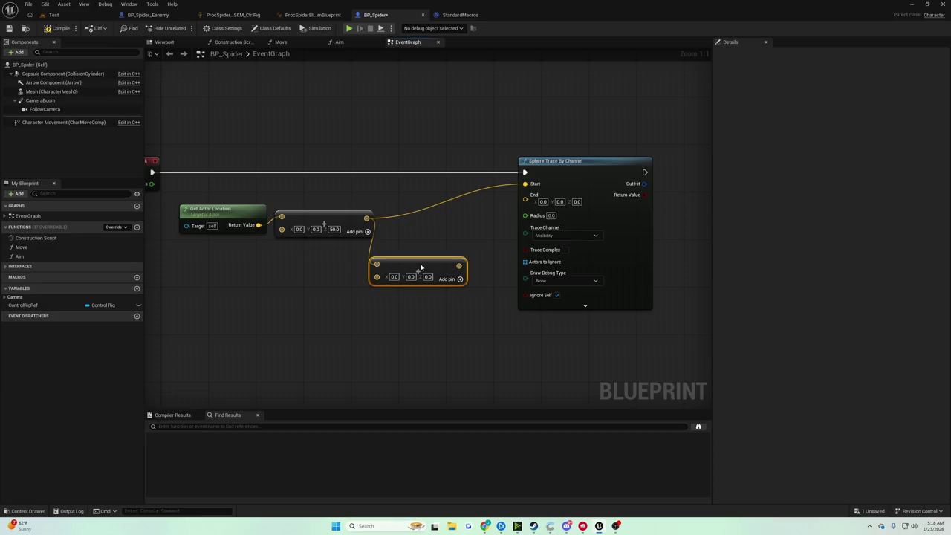
{"action": "key", "text": "Delete"}
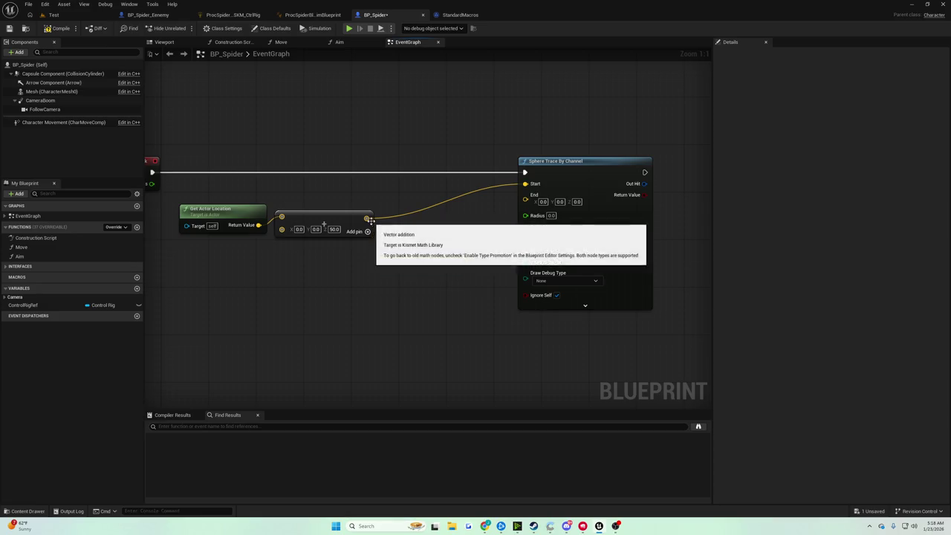
{"action": "mouse_move", "coordinate": [367, 218]}
{"action": "left_mouse_down"}
{"action": "mouse_move", "coordinate": [528, 200]}
{"action": "mouse_move", "coordinate": [558, 213]}
{"action": "mouse_move", "coordinate": [543, 202]}
{"action": "mouse_move", "coordinate": [530, 207]}
{"action": "mouse_move", "coordinate": [535, 201]}
{"action": "mouse_move", "coordinate": [474, 236]}
{"action": "mouse_move", "coordinate": [431, 250]}
{"action": "mouse_move", "coordinate": [430, 242]}
{"action": "left_mouse_up"}
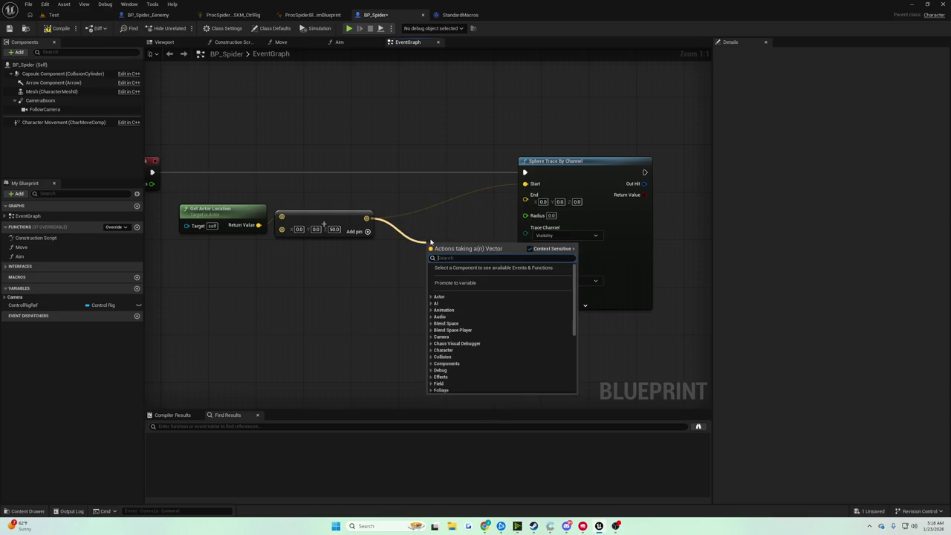
{"action": "left_click", "coordinate": [409, 191]}
{"action": "left_click_drag", "start_coordinate": [368, 218], "coordinate": [525, 199]}
{"action": "left_click_drag", "start_coordinate": [556, 172], "coordinate": [495, 171]}
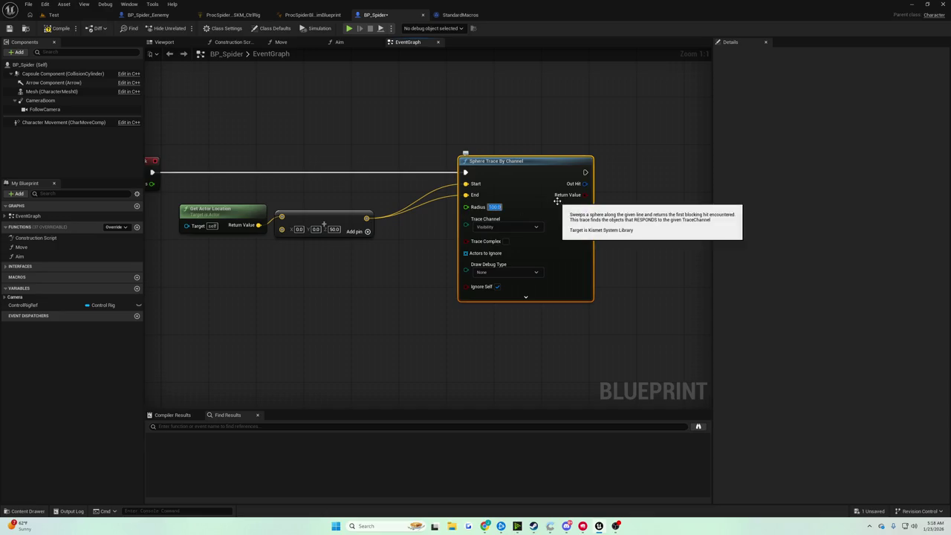
Step: Set the sphere trace's Draw Debug Type to For Duration with a 2.0 draw time, compile, and play-test
{"action": "left_click", "coordinate": [508, 273]}
{"action": "left_click", "coordinate": [497, 294]}
{"action": "left_click", "coordinate": [525, 297]}
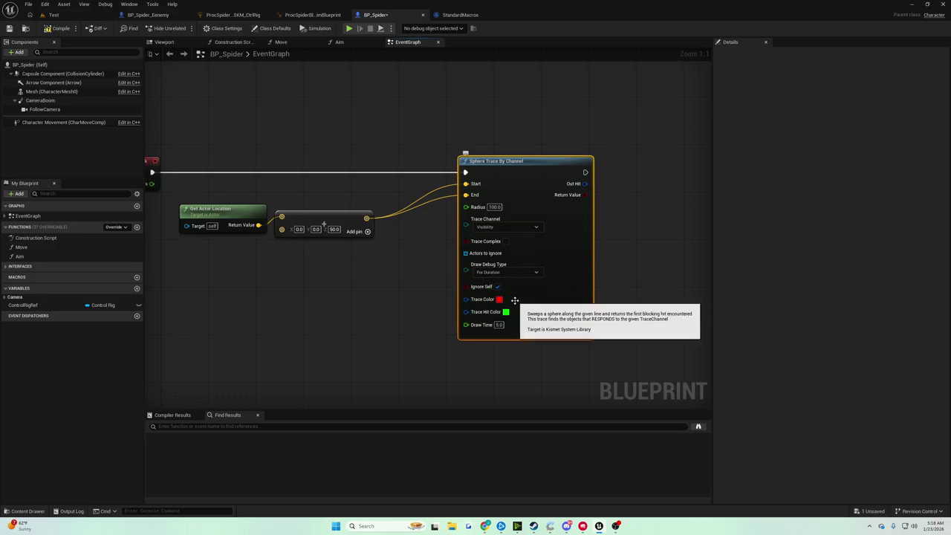
{"action": "left_click", "coordinate": [499, 325]}
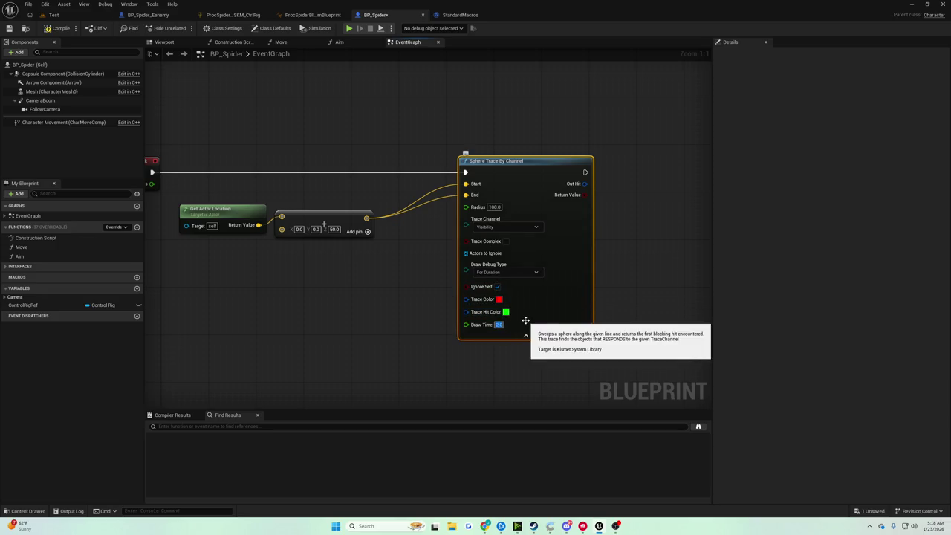
{"action": "left_click", "coordinate": [9, 28]}
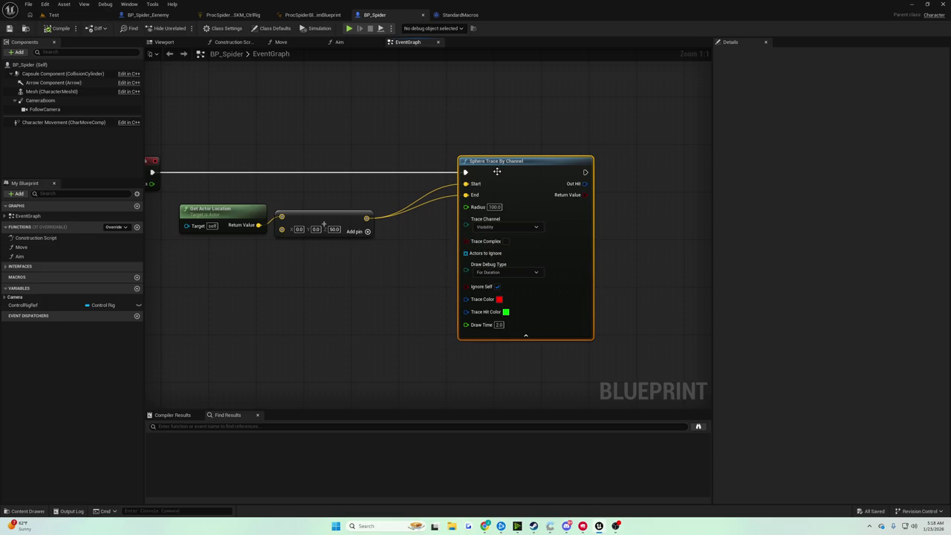
{"action": "left_click_drag", "start_coordinate": [497, 172], "coordinate": [485, 172]}
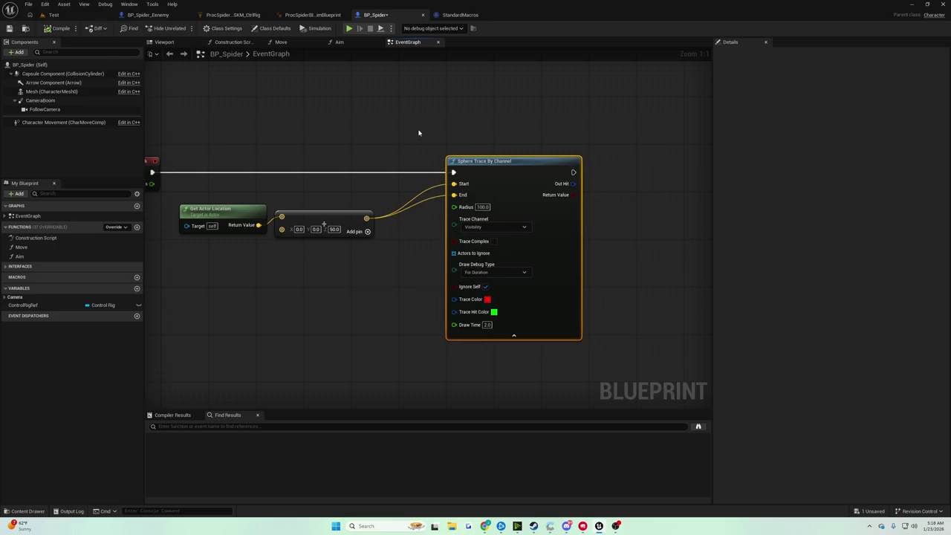
{"action": "left_click", "coordinate": [61, 17]}
{"action": "left_click", "coordinate": [183, 28]}
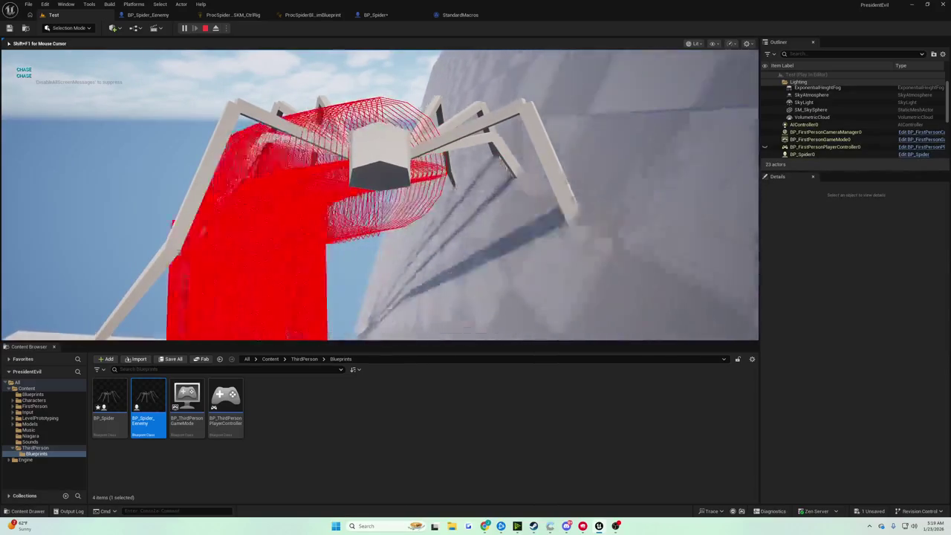
Step: Stop the test run and add an expanded Break Hit Result node from the sphere trace's Out Hit
{"action": "key", "text": "Escape"}
{"action": "left_click", "coordinate": [459, 15]}
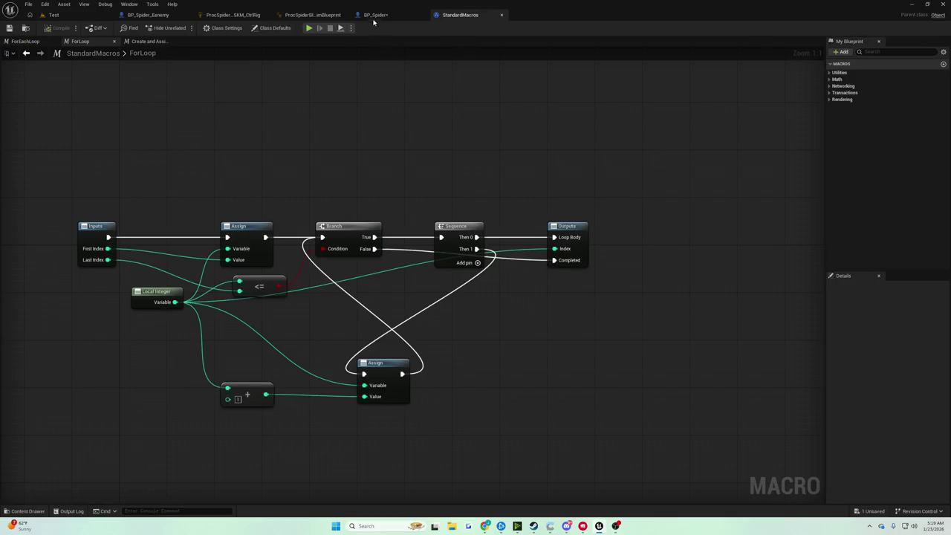
{"action": "left_click", "coordinate": [375, 15]}
{"action": "mouse_move", "coordinate": [467, 174]}
{"action": "left_mouse_down"}
{"action": "mouse_move", "coordinate": [501, 213]}
{"action": "mouse_move", "coordinate": [495, 199]}
{"action": "mouse_move", "coordinate": [446, 190]}
{"action": "left_mouse_up"}
{"action": "type", "text": "break"}
{"action": "left_click", "coordinate": [529, 240]}
{"action": "left_click", "coordinate": [495, 236]}
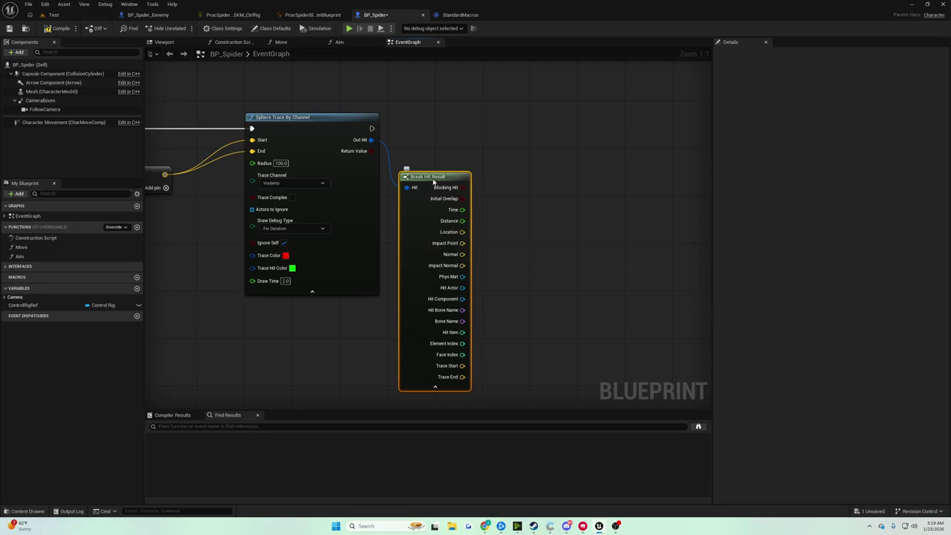
Step: Add a Draw Debug Box node after the sphere trace with extent 5 and duration 2.0
{"action": "mouse_move", "coordinate": [371, 128]}
{"action": "left_mouse_down"}
{"action": "mouse_move", "coordinate": [449, 148]}
{"action": "mouse_move", "coordinate": [493, 136]}
{"action": "left_mouse_up"}
{"action": "type", "text": "draw"}
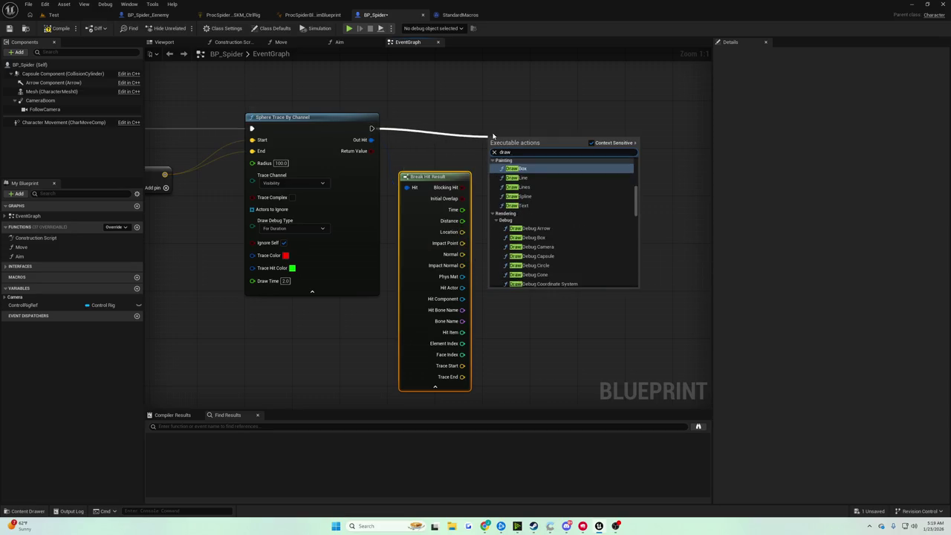
{"action": "type", "text": " debug box"}
{"action": "key", "text": "Return"}
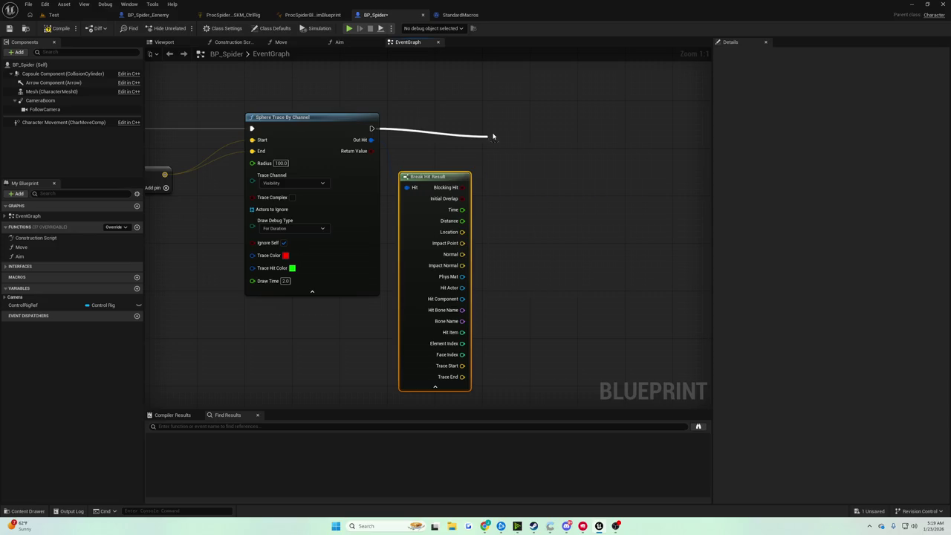
{"action": "mouse_move", "coordinate": [493, 138]}
{"action": "left_mouse_down"}
{"action": "mouse_move", "coordinate": [552, 120]}
{"action": "mouse_move", "coordinate": [575, 131]}
{"action": "left_mouse_up"}
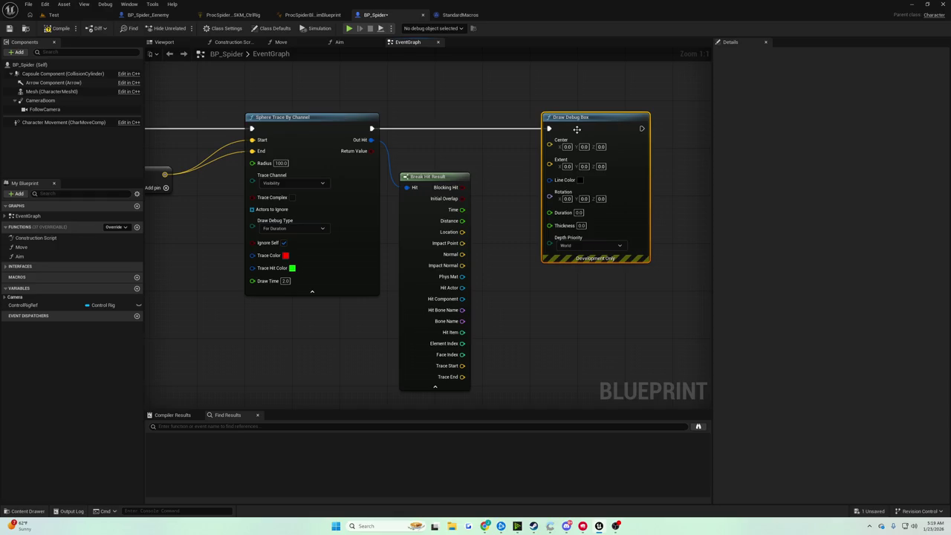
{"action": "type", "text": "5"}
{"action": "key", "text": "Tab"}
{"action": "type", "text": "5"}
{"action": "key", "text": "Tab"}
{"action": "type", "text": "5"}
{"action": "left_click", "coordinate": [531, 193]}
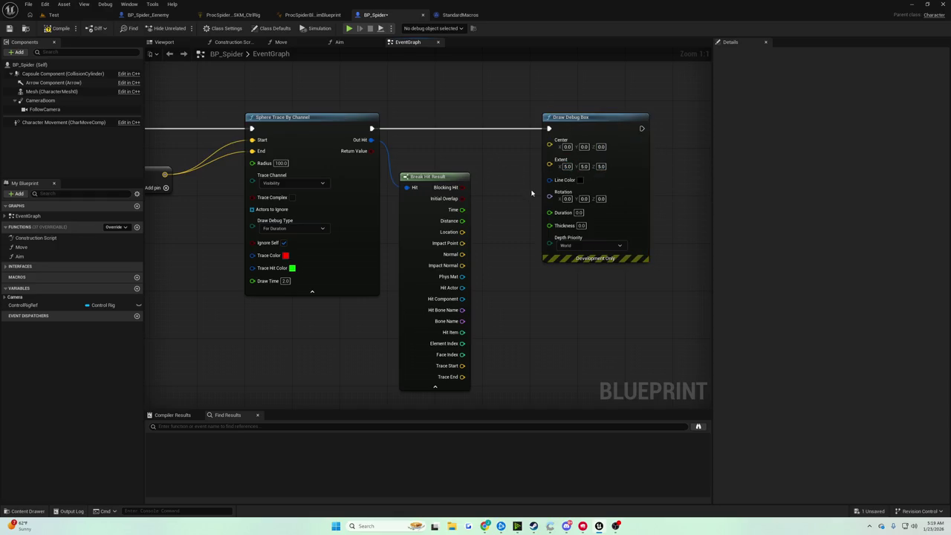
{"action": "left_click", "coordinate": [579, 212]}
{"action": "type", "text": "2"}
{"action": "key", "text": "Return"}
Step: Set the sphere trace's draw time to 1.0 and delete the Draw Debug Box node
{"action": "left_click", "coordinate": [284, 281]}
{"action": "type", "text": "1"}
{"action": "left_click", "coordinate": [580, 213]}
{"action": "left_click", "coordinate": [571, 119]}
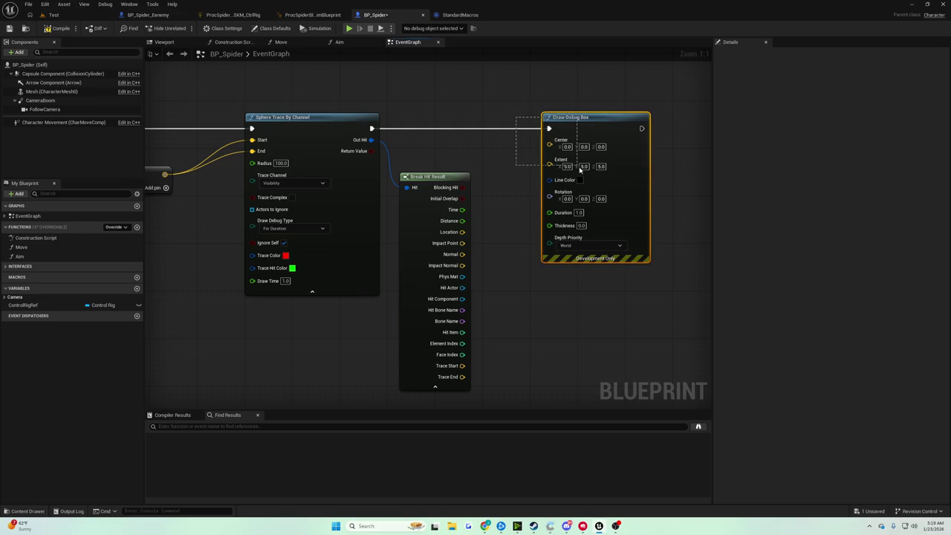
{"action": "key", "text": "Delete"}
Step: Add a Line Trace By Channel node after the sphere trace's execution output
{"action": "mouse_move", "coordinate": [446, 154]}
{"action": "left_mouse_down"}
{"action": "mouse_move", "coordinate": [479, 213]}
{"action": "mouse_move", "coordinate": [477, 163]}
{"action": "left_mouse_up"}
{"action": "left_click_drag", "start_coordinate": [372, 128], "coordinate": [476, 128]}
{"action": "type", "text": "d"}
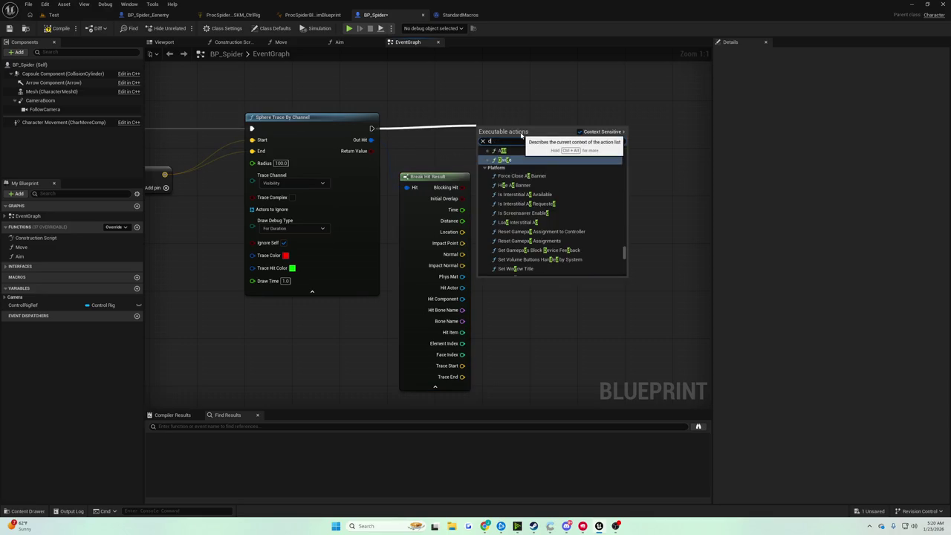
{"action": "key", "text": "BackSpace"}
{"action": "type", "text": "draw tra"}
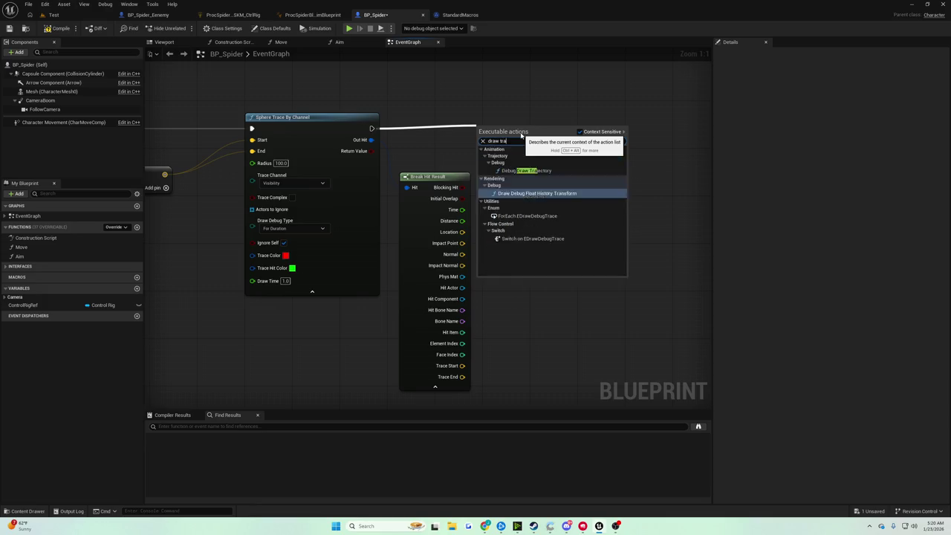
{"action": "type", "text": "ce lline trace by channel"}
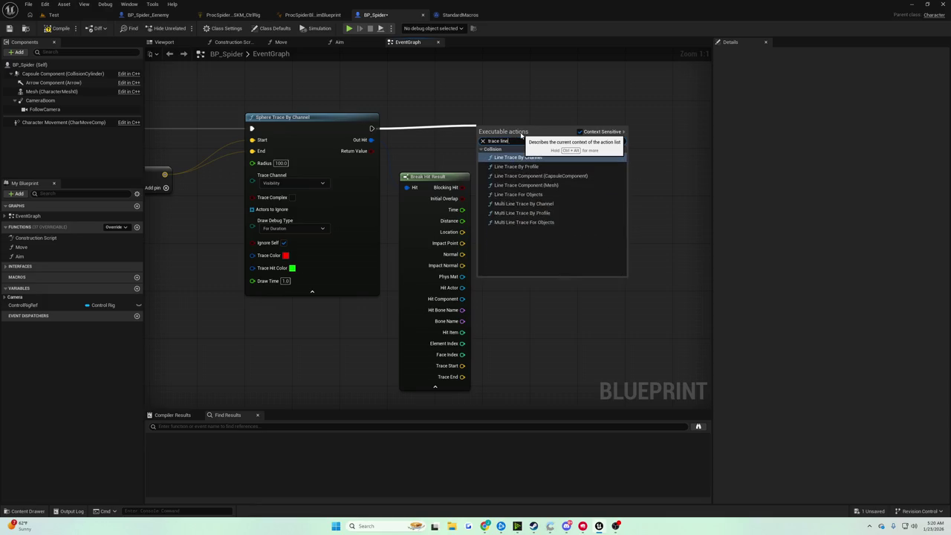
{"action": "key", "text": "Return"}
{"action": "left_click_drag", "start_coordinate": [520, 131], "coordinate": [567, 113]}
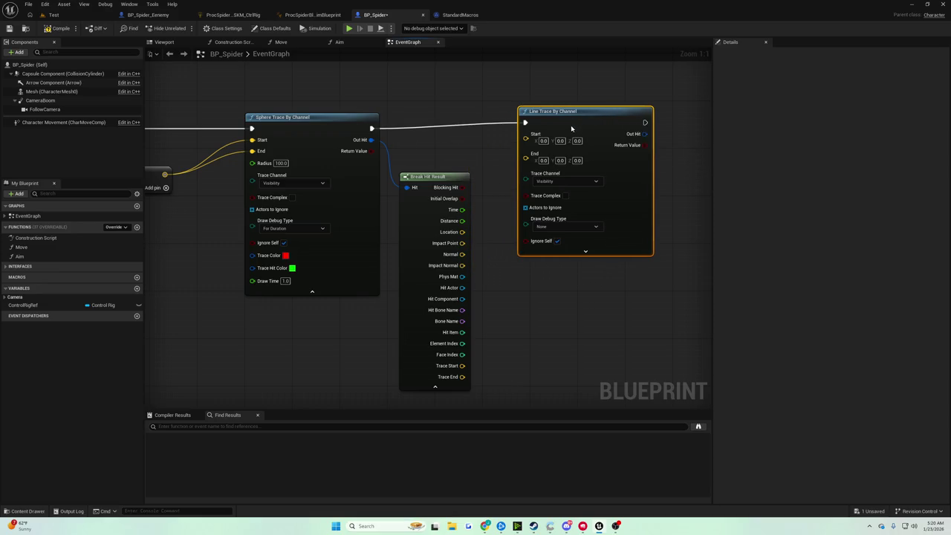
{"action": "left_click", "coordinate": [463, 138]}
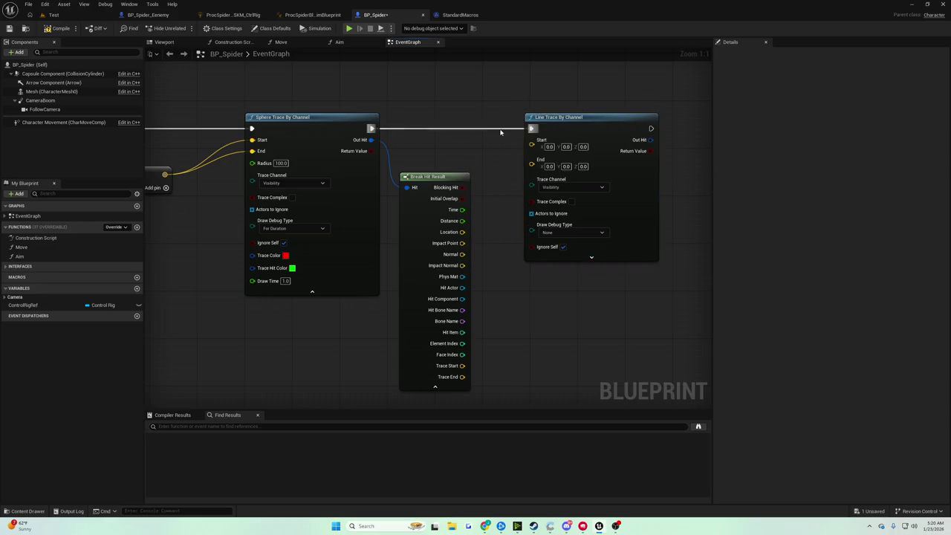
{"action": "right_click", "coordinate": [447, 135]}
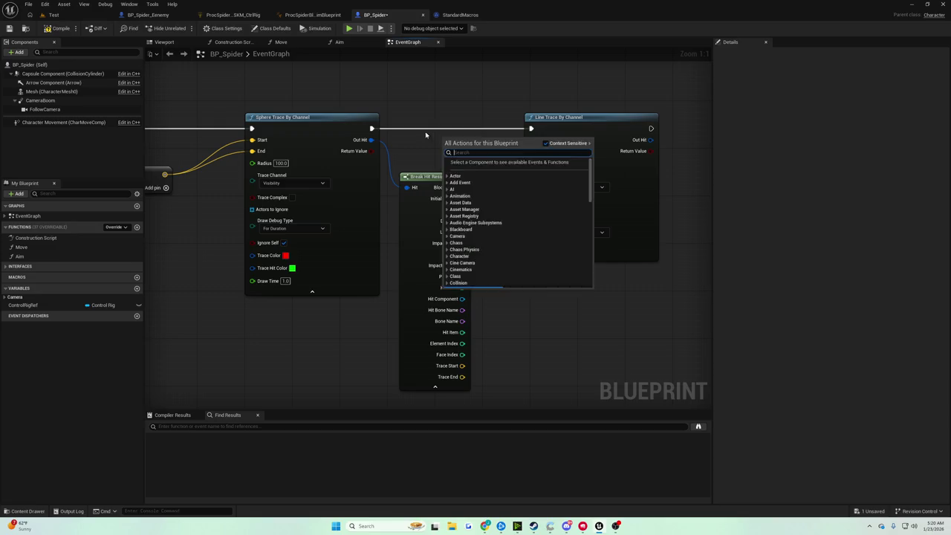
{"action": "left_click_drag", "start_coordinate": [409, 130], "coordinate": [636, 132]}
Step: Wire the line trace Start to the offset location, End to Impact Point, and draw for duration
{"action": "mouse_move", "coordinate": [511, 176]}
{"action": "left_mouse_down"}
{"action": "mouse_move", "coordinate": [770, 176]}
{"action": "mouse_move", "coordinate": [524, 157]}
{"action": "mouse_move", "coordinate": [533, 149]}
{"action": "mouse_move", "coordinate": [450, 136]}
{"action": "left_mouse_up"}
{"action": "mouse_move", "coordinate": [238, 156]}
{"action": "left_mouse_down"}
{"action": "mouse_move", "coordinate": [535, 223]}
{"action": "mouse_move", "coordinate": [429, 179]}
{"action": "mouse_move", "coordinate": [262, 170]}
{"action": "left_mouse_up"}
{"action": "mouse_move", "coordinate": [433, 260]}
{"action": "left_mouse_down"}
{"action": "mouse_move", "coordinate": [496, 190]}
{"action": "mouse_move", "coordinate": [502, 168]}
{"action": "left_mouse_up"}
{"action": "left_click", "coordinate": [550, 233]}
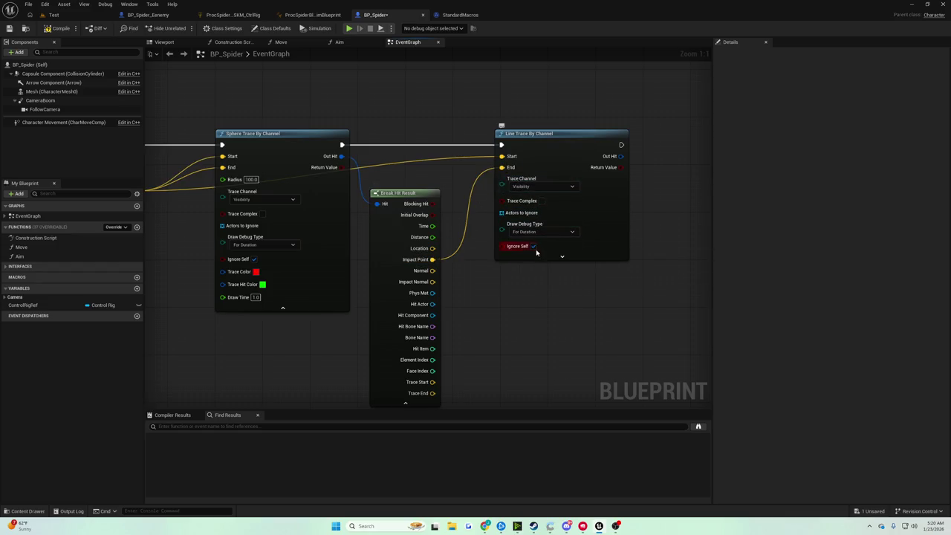
{"action": "left_click", "coordinate": [542, 256]}
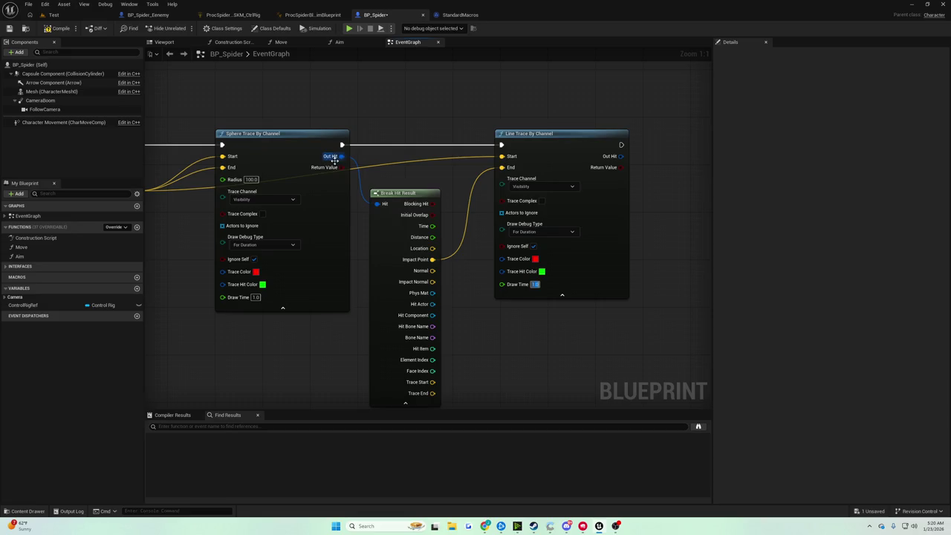
Step: Save BP_Spider and return to the Test level view
{"action": "left_click", "coordinate": [9, 29]}
{"action": "left_click", "coordinate": [52, 15]}
{"action": "mouse_move", "coordinate": [242, 81]}
{"action": "left_mouse_down"}
{"action": "mouse_move", "coordinate": [157, 271]}
{"action": "mouse_move", "coordinate": [176, 239]}
{"action": "left_mouse_up"}
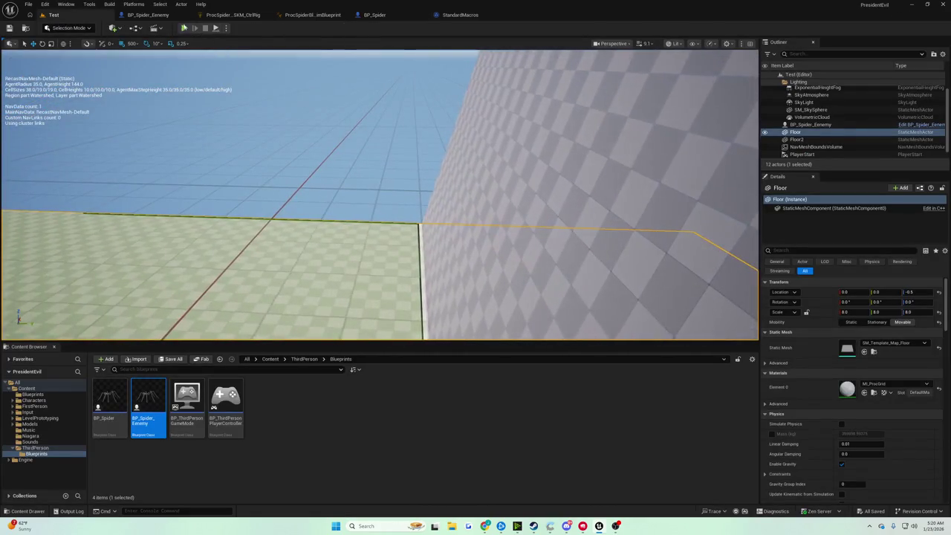
Step: Play the level, free the mouse with Shift+F1, and eject to a free camera
{"action": "left_click", "coordinate": [184, 30]}
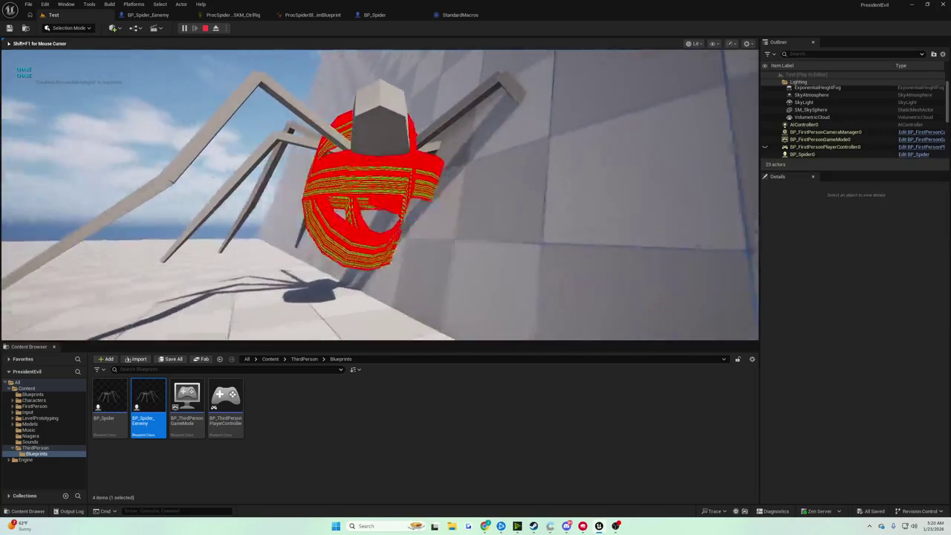
{"action": "key", "text": "shift+F1"}
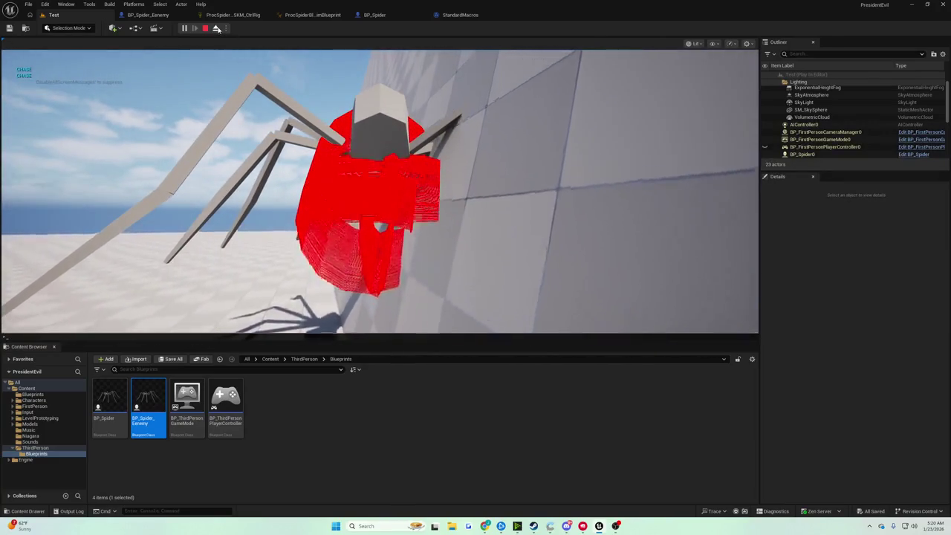
{"action": "left_click", "coordinate": [217, 28]}
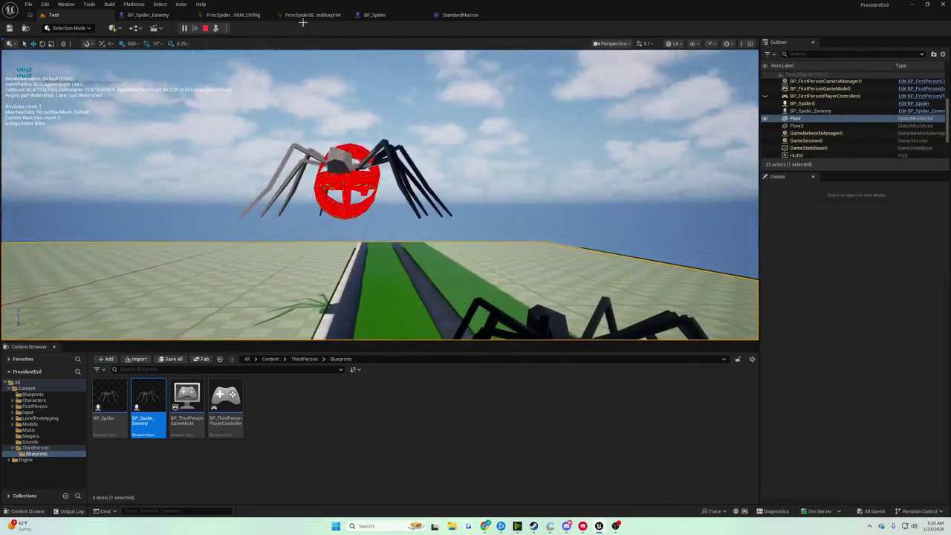
Step: Turn off the sphere trace's debug drawing (None), compile, and play again
{"action": "left_click", "coordinate": [457, 15]}
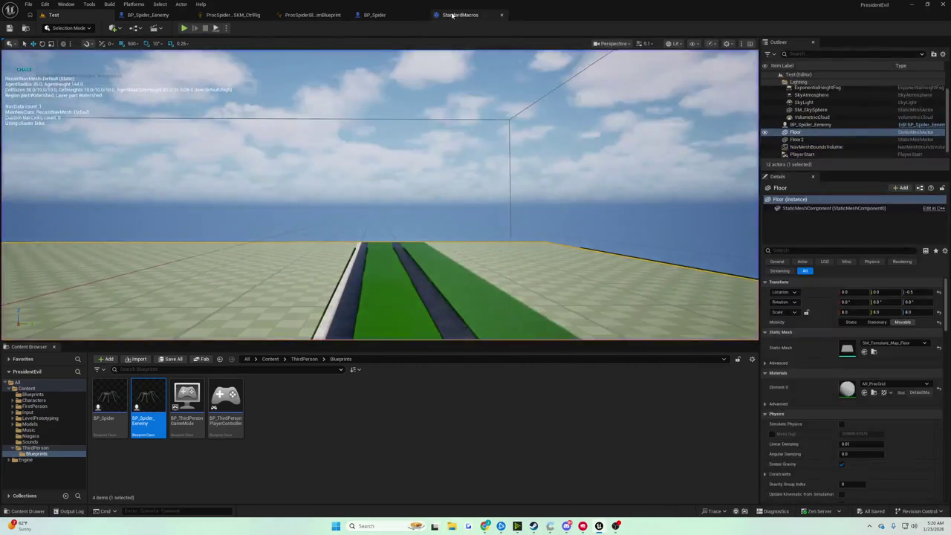
{"action": "left_click", "coordinate": [379, 15]}
{"action": "left_click_drag", "start_coordinate": [329, 102], "coordinate": [421, 117]}
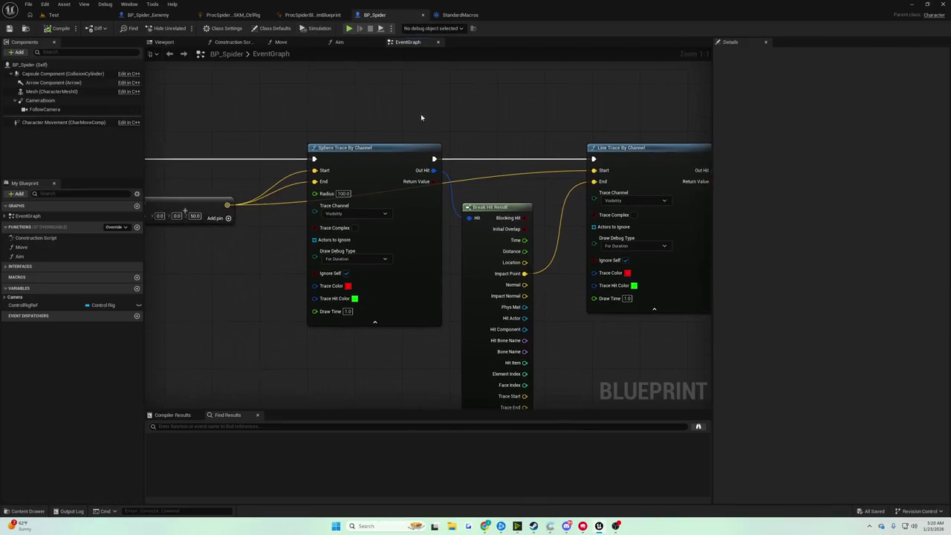
{"action": "left_click", "coordinate": [52, 15]}
{"action": "left_click", "coordinate": [185, 29]}
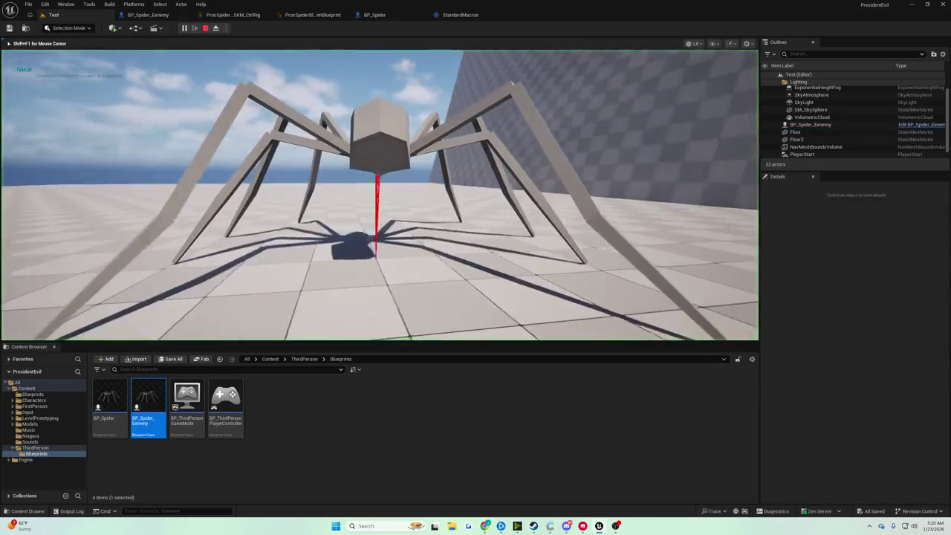